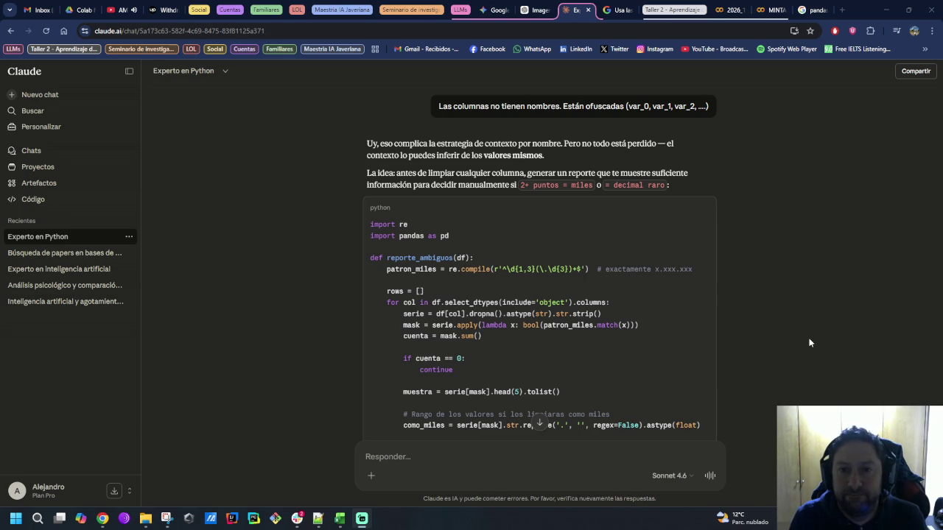
Step: Copy the full reporte_ambiguos script from Claude's reply and go back to the MINTA Colab tab
scroll(809, 343, "down", 1)
scroll(809, 343, "down", 2)
scroll(809, 343, "down", 2)
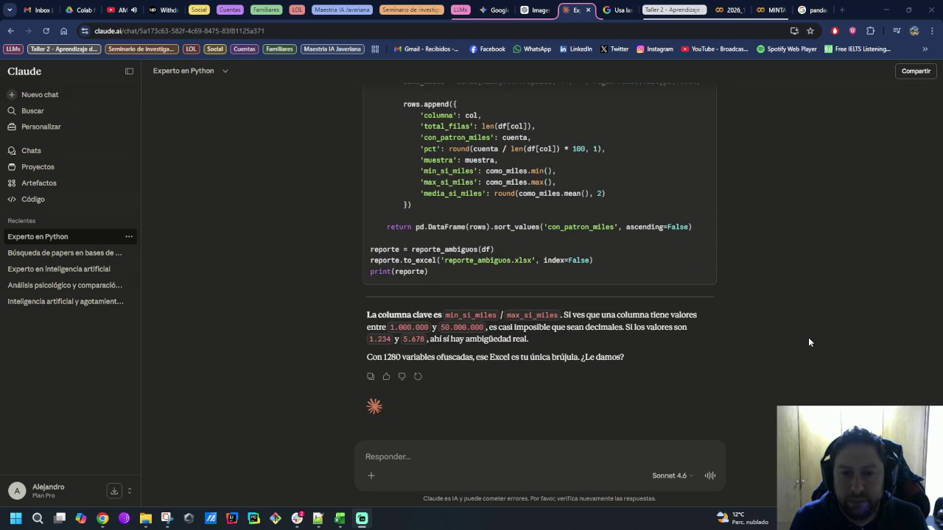
mouse_move(454, 274)
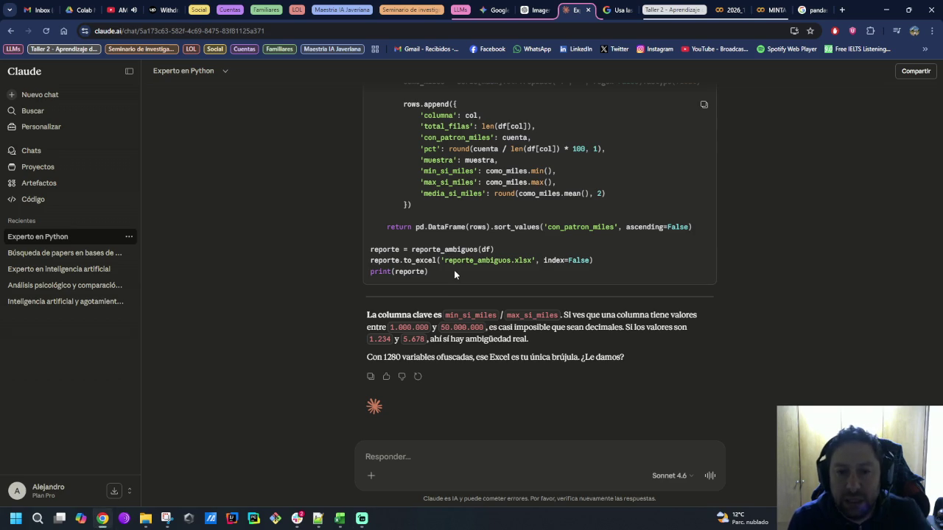
left_click_drag(454, 272, 369, 198)
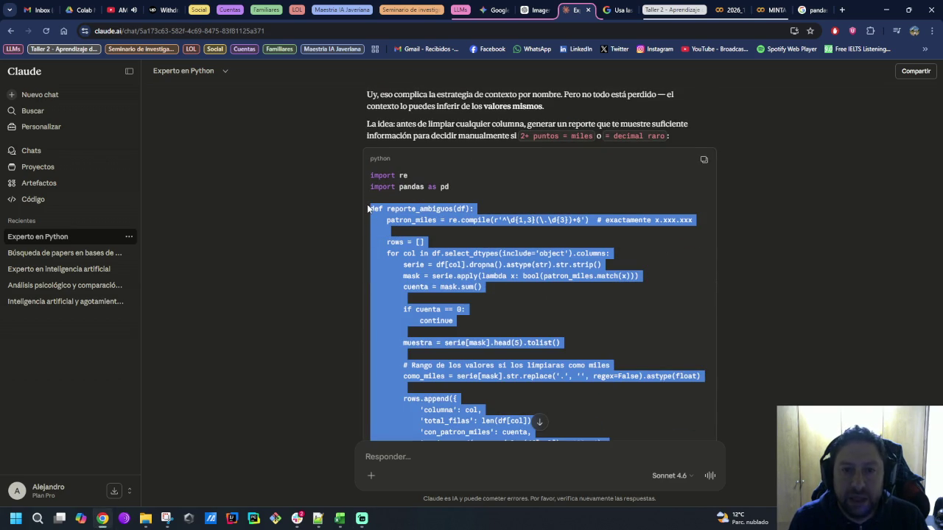
left_click_drag(367, 204, 475, 270)
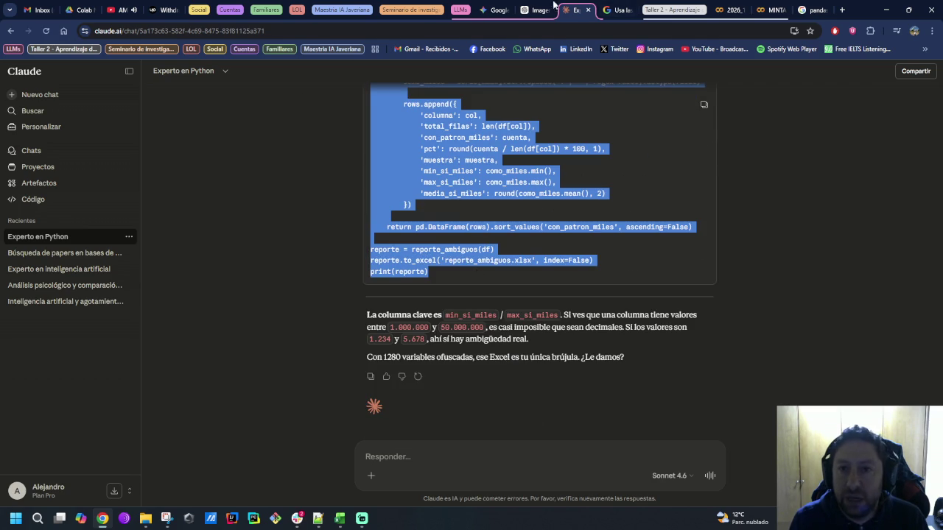
left_click(763, 10)
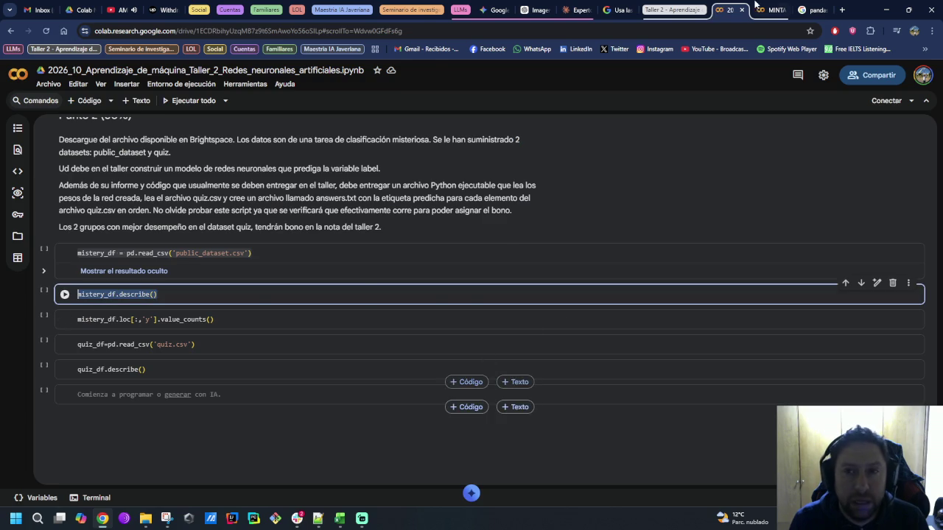
Step: Collapse the diagnostic output and add a 'Reporte de datos' text heading below it
scroll(494, 395, "down", 10)
scroll(442, 405, "down", 10)
scroll(332, 420, "down", 10)
scroll(222, 443, "down", 10)
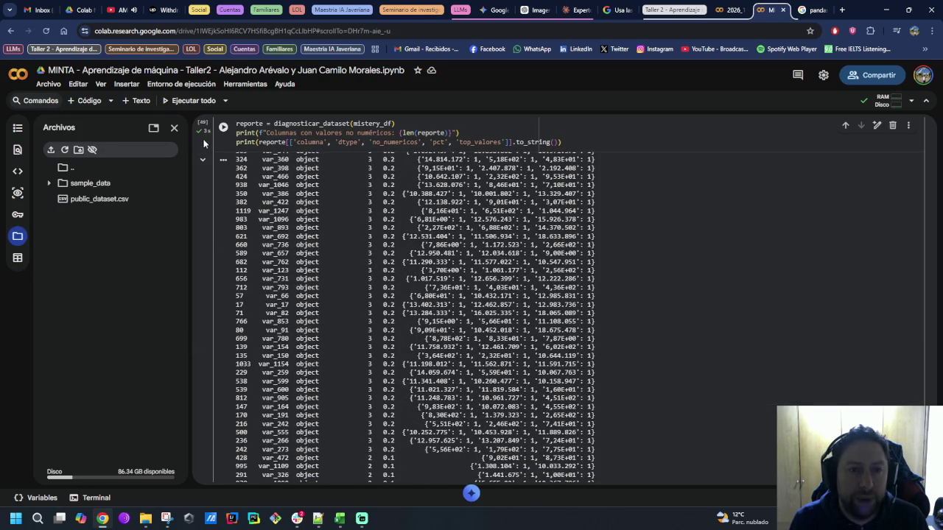
left_click(204, 156)
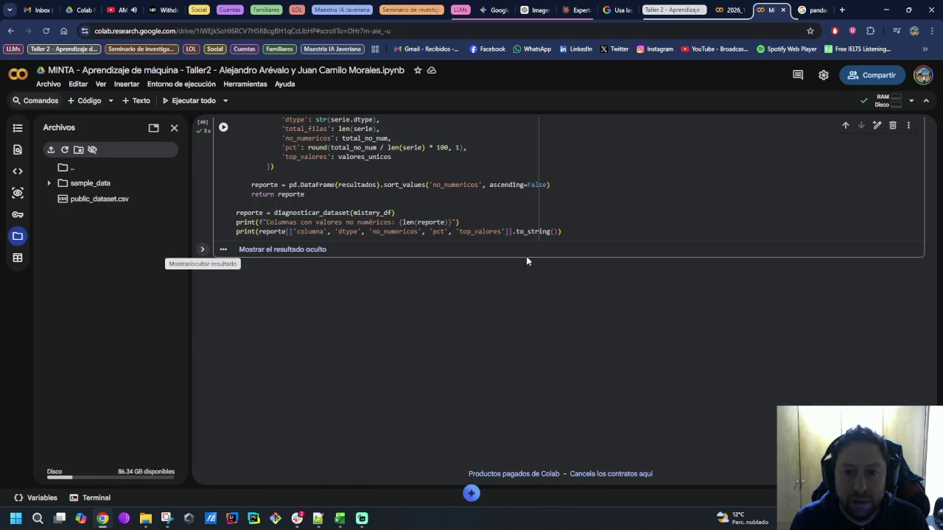
left_click(587, 262)
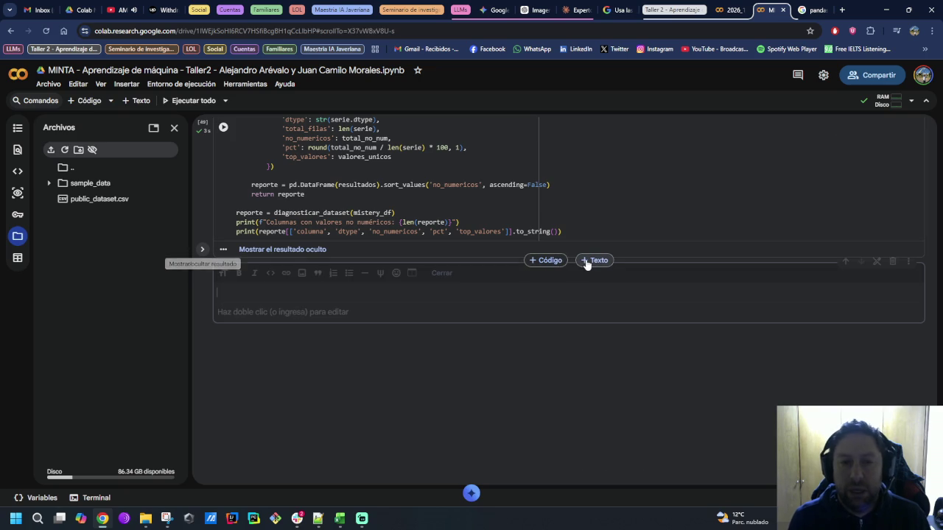
type("#Reporte de datos")
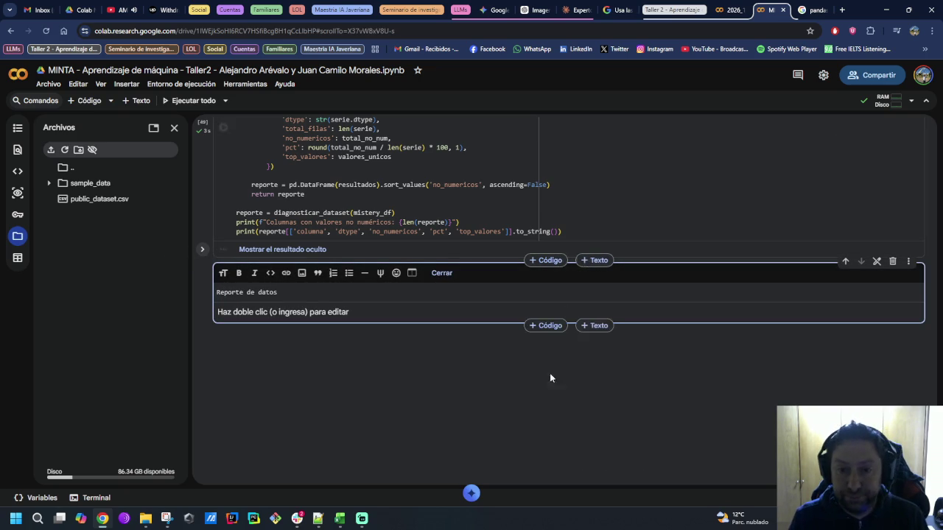
left_click(583, 328)
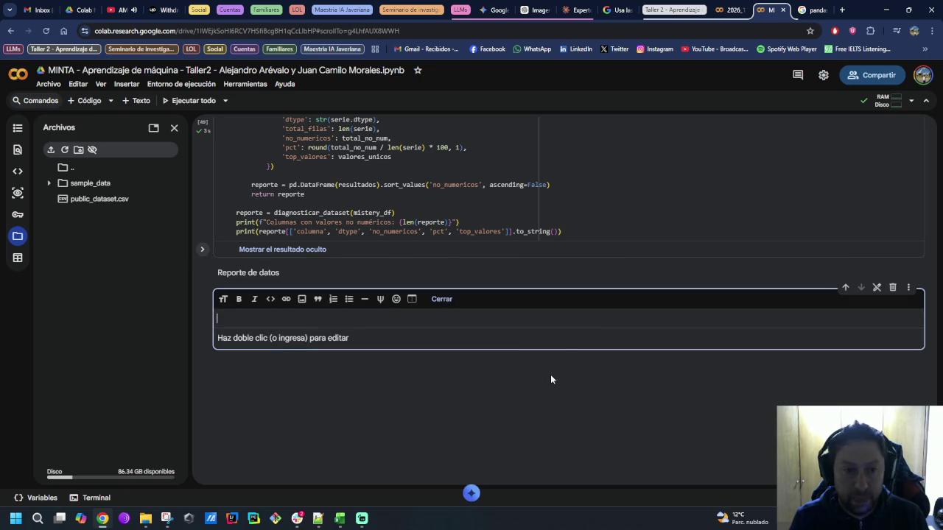
left_click(892, 288)
Step: Paste the reporte_ambiguos script into a new code cell under the heading and run it
left_click(548, 287)
key("ctrl+v")
scroll(294, 266, "up", 1)
scroll(294, 266, "down", 3)
scroll(258, 221, "up", 2)
left_click(225, 191)
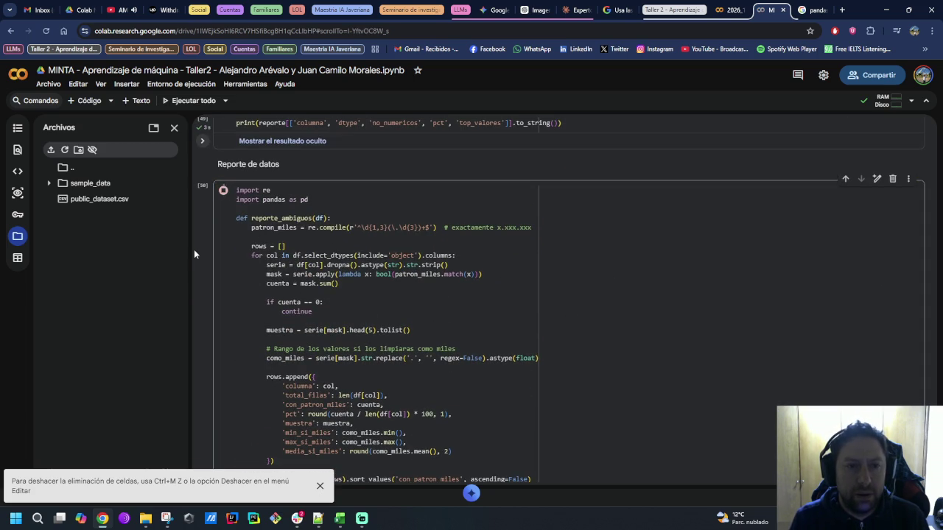
Step: Change the reporte_ambiguos(df) argument to mystery_df and rerun the cell
scroll(201, 252, "down", 2)
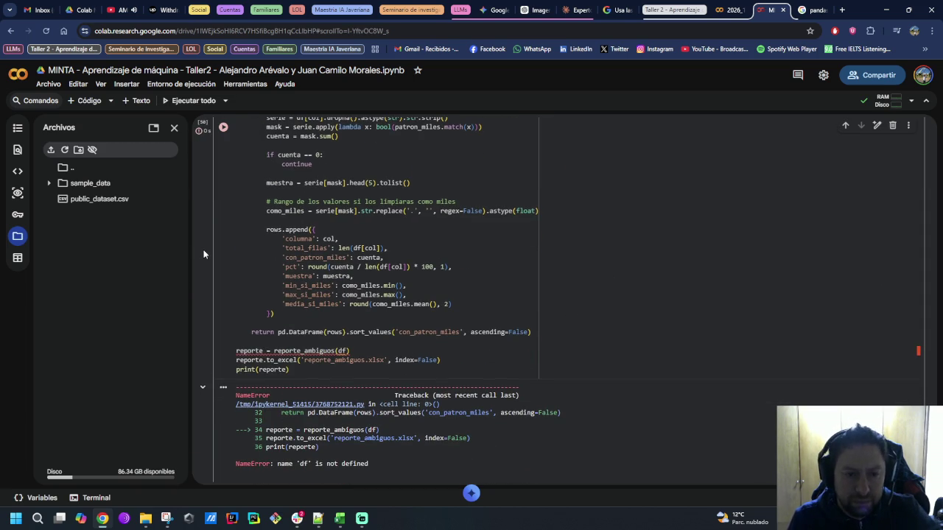
left_click(343, 351)
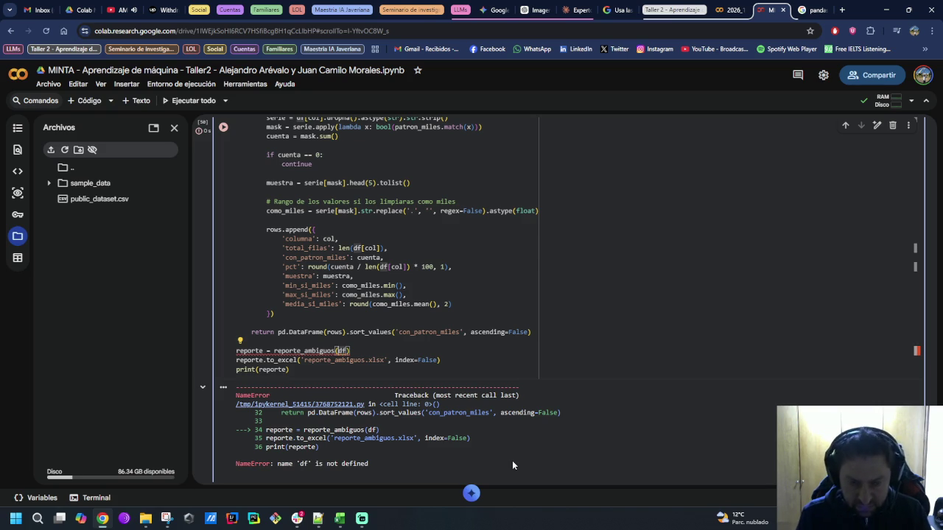
type("mys")
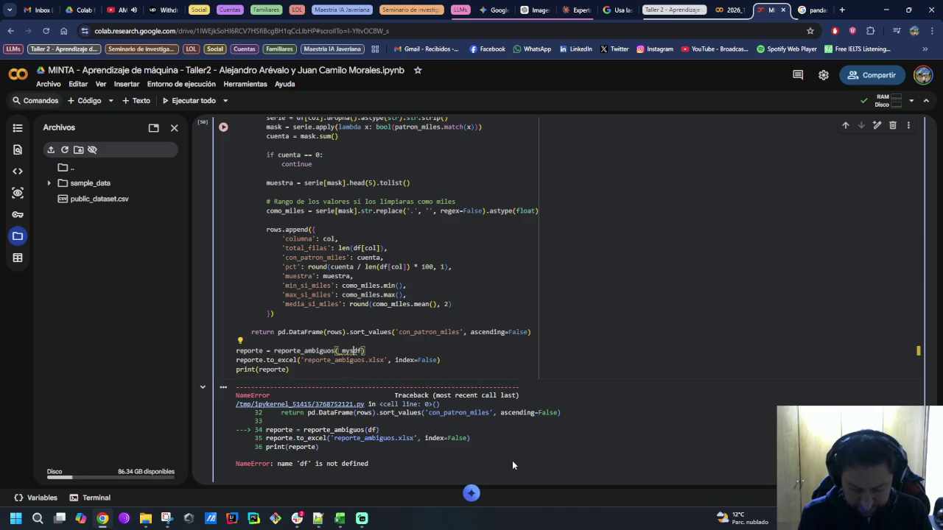
type("tery")
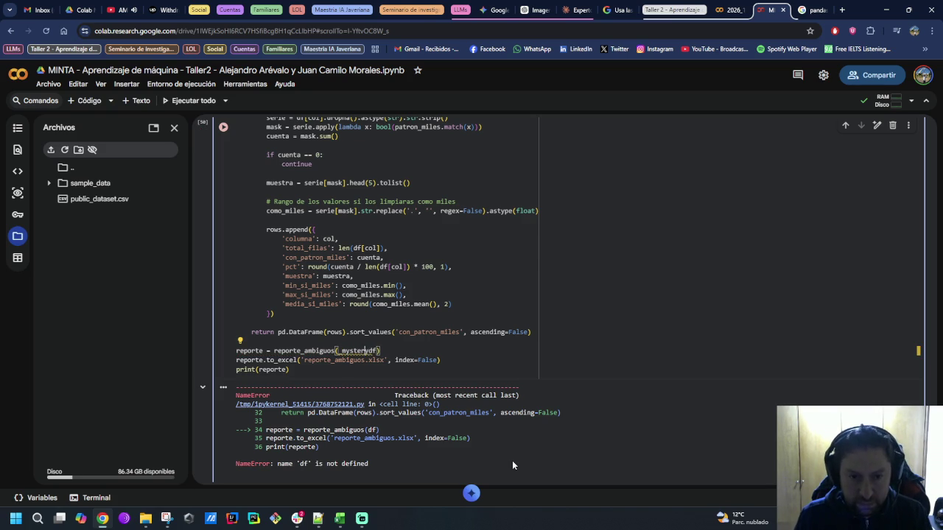
type("_")
key("Delete")
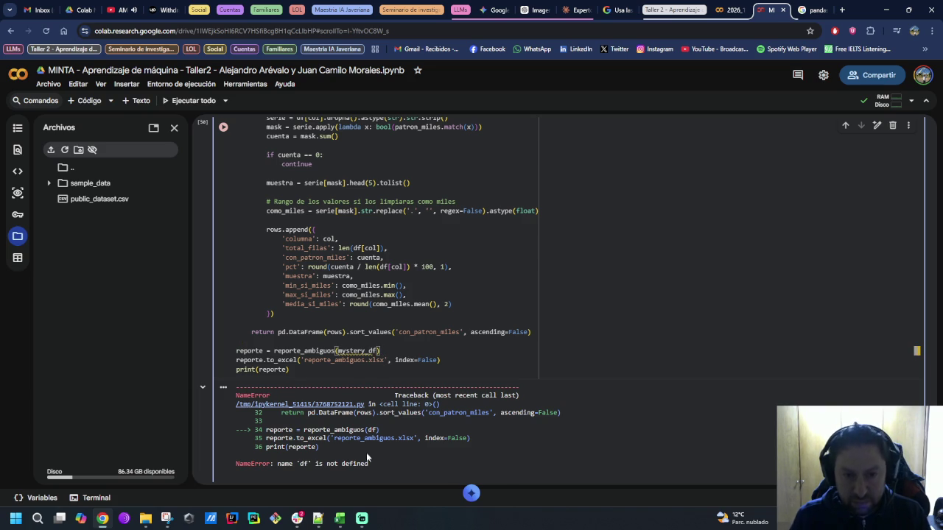
left_click(224, 128)
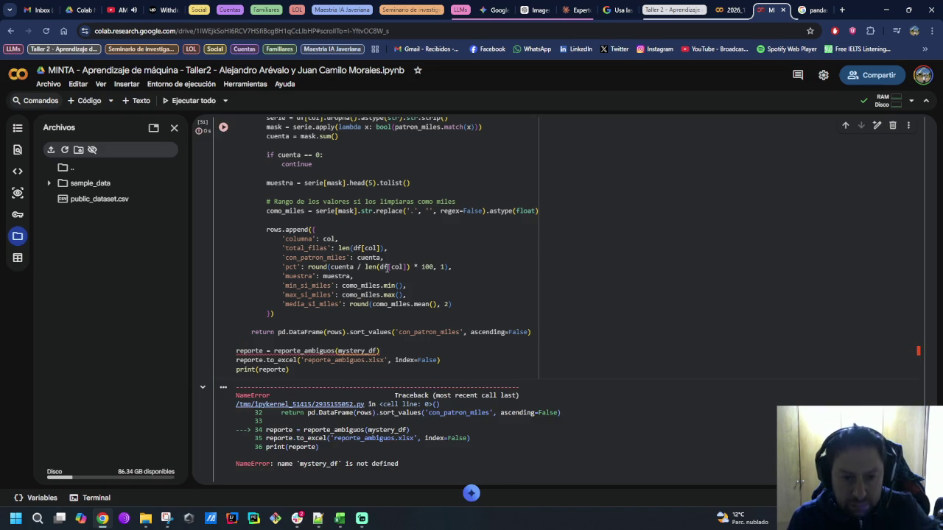
Step: Check the earlier cell's spelling, correct the argument to mistery_df, and rerun the report
scroll(426, 320, "up", 2)
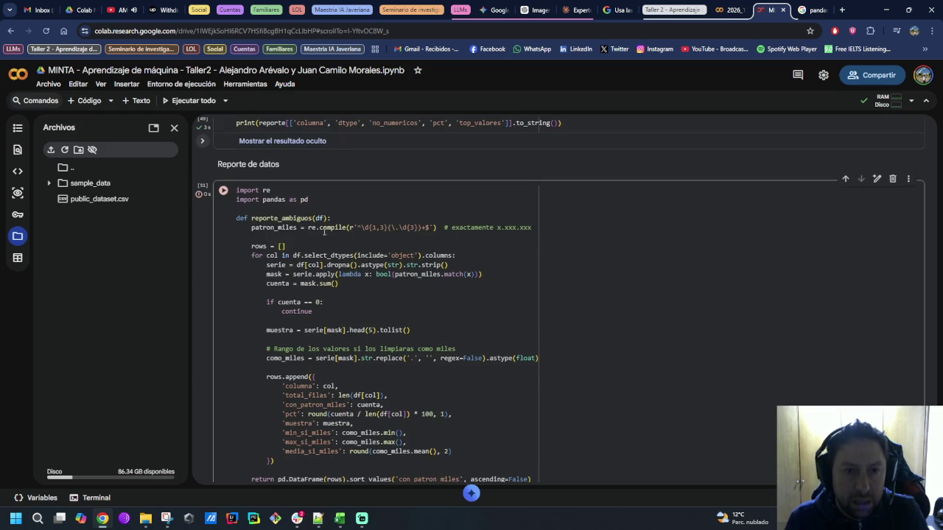
scroll(323, 230, "up", 2)
double_click(367, 251)
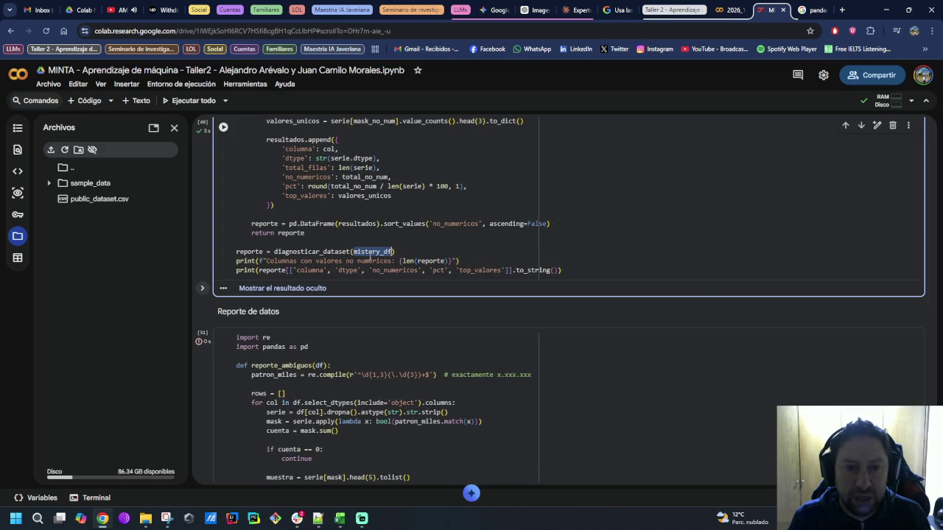
scroll(387, 335, "down", 4)
double_click(361, 352)
type("mistery_df")
left_click(223, 127)
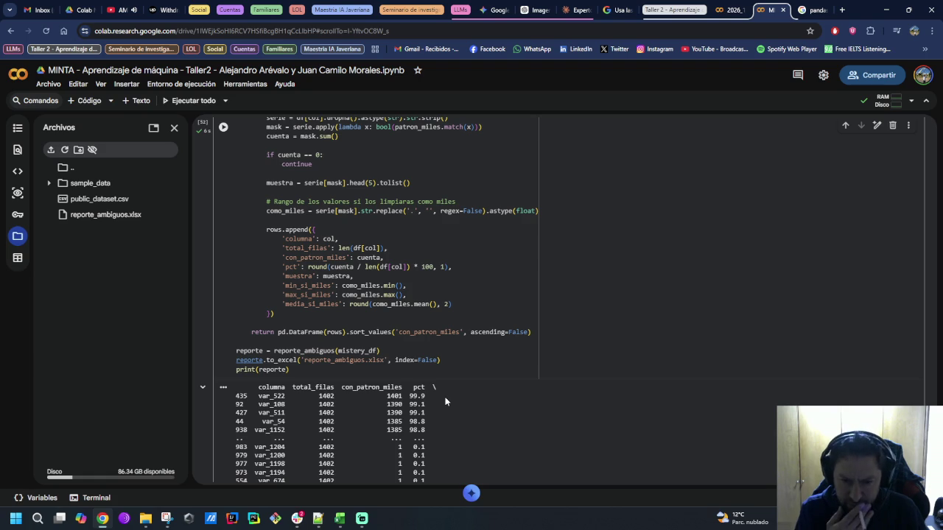
Step: Download reporte_ambiguos.xlsx via the Files panel's Descargar option, then switch to File Explorer
scroll(508, 414, "down", 1)
scroll(508, 412, "down", 2)
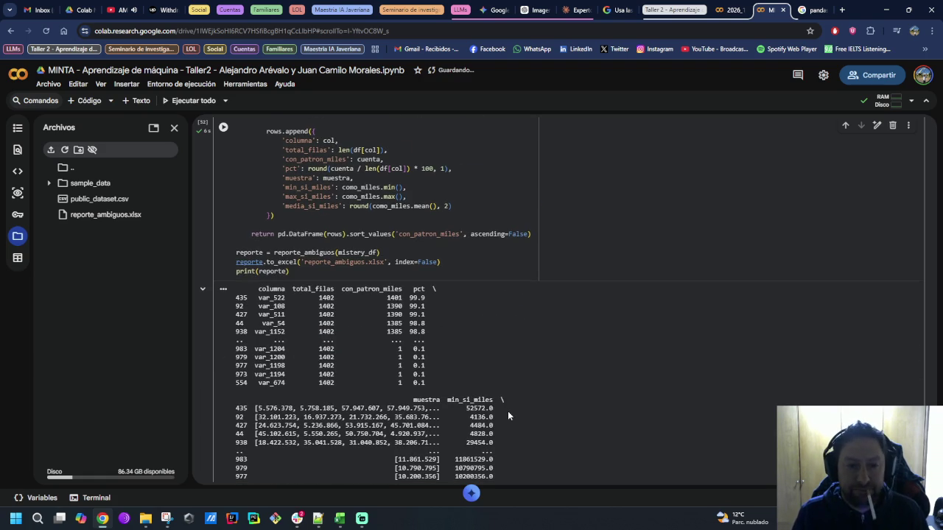
scroll(521, 406, "down", 1)
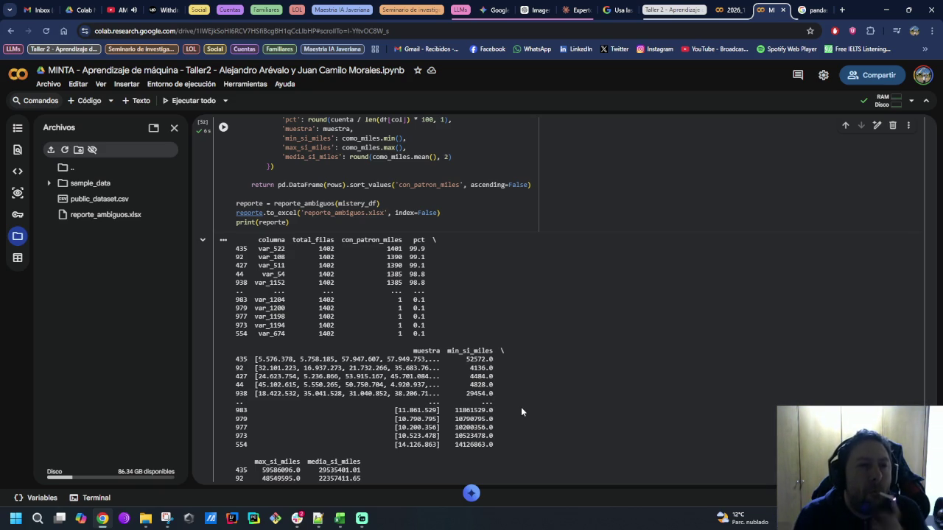
mouse_move(106, 214)
right_click(115, 223)
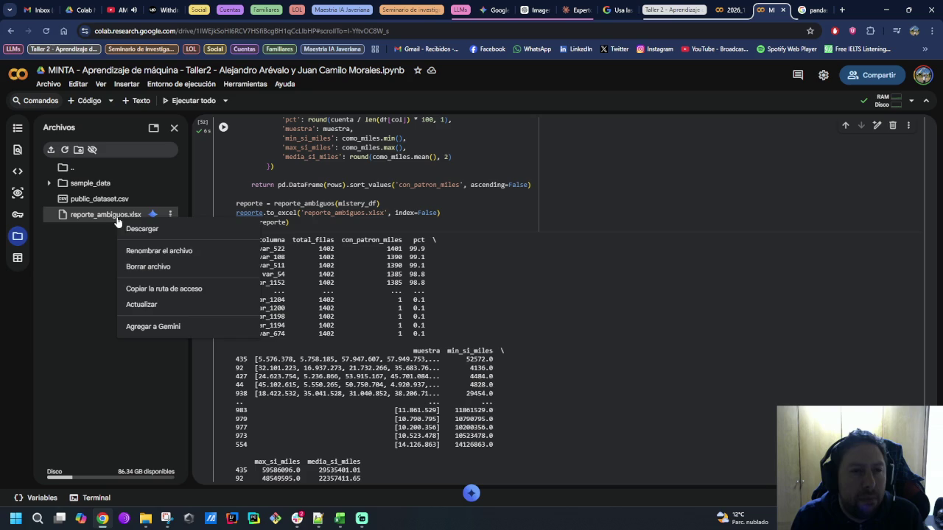
left_click(150, 228)
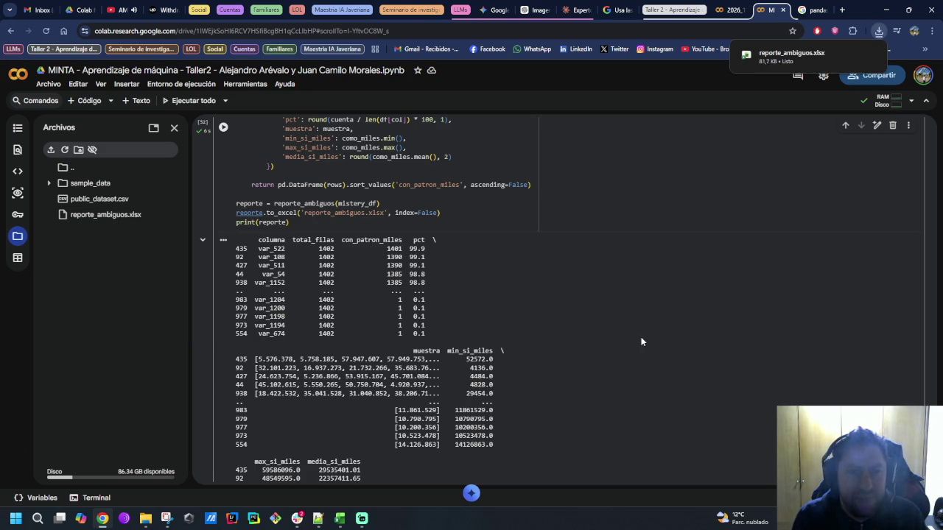
key("alt+Tab")
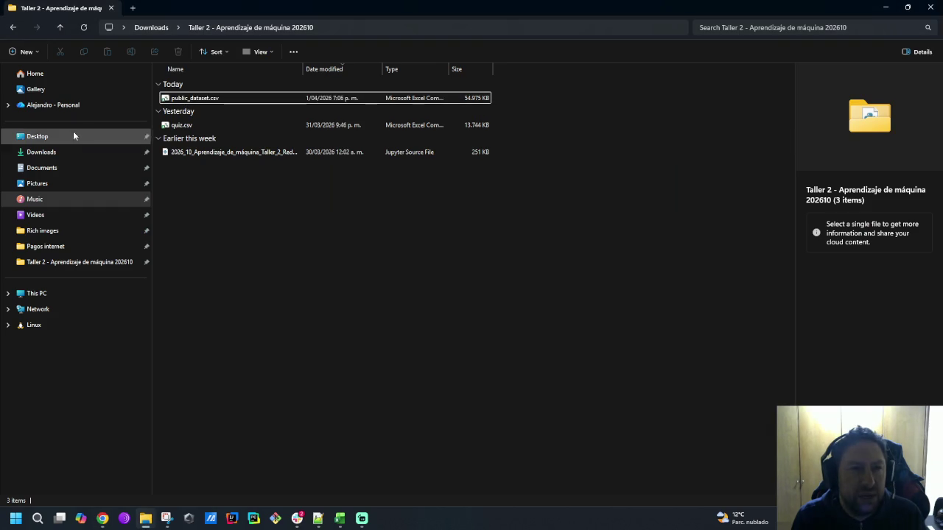
Step: Open reporte_ambiguos.xlsx from Downloads in Excel, enable editing, and auto-fit all columns
left_click(63, 153)
double_click(199, 100)
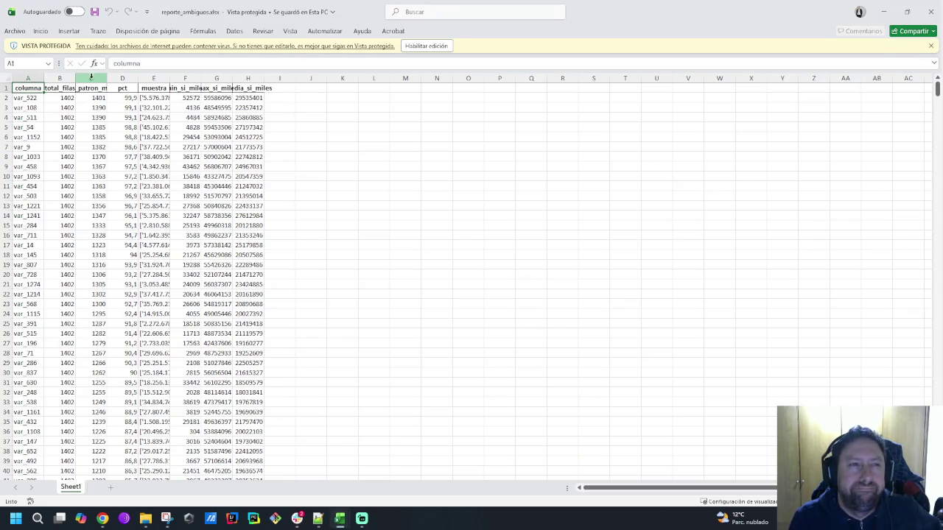
left_click(426, 46)
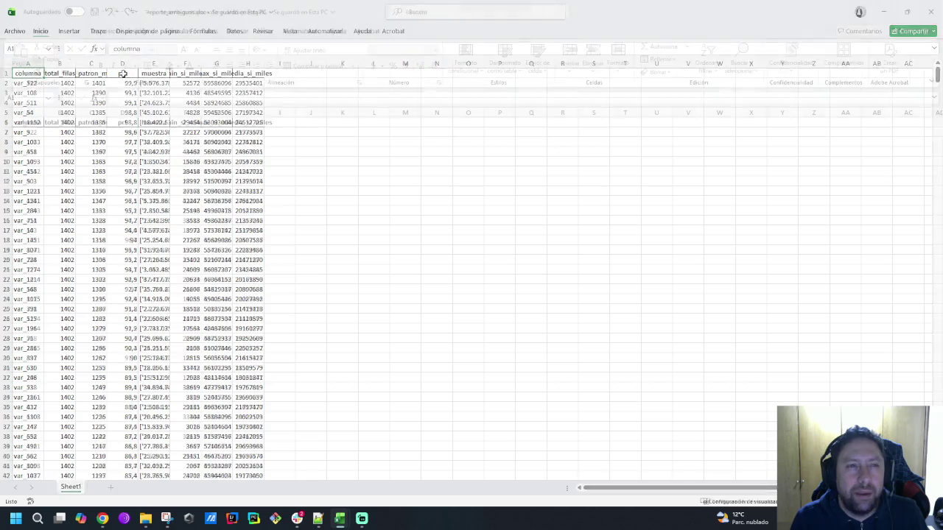
left_click(3, 118)
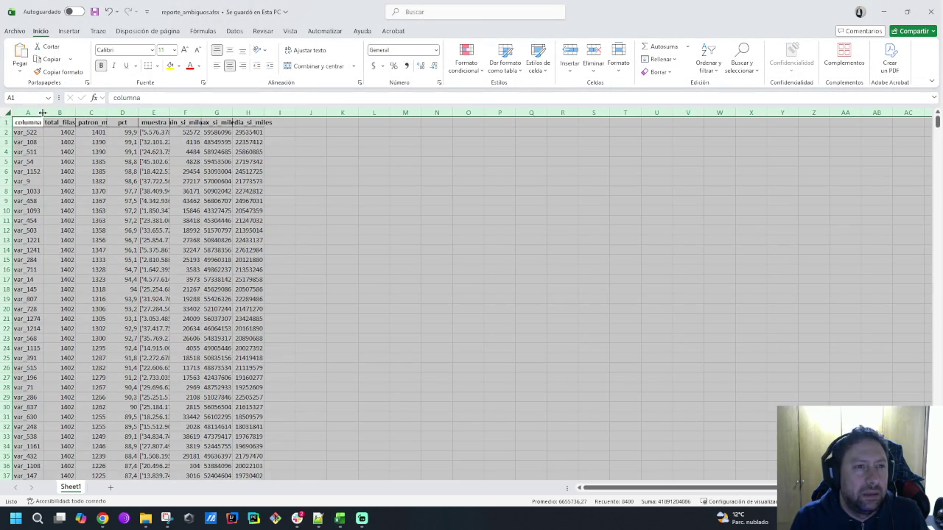
double_click(45, 112)
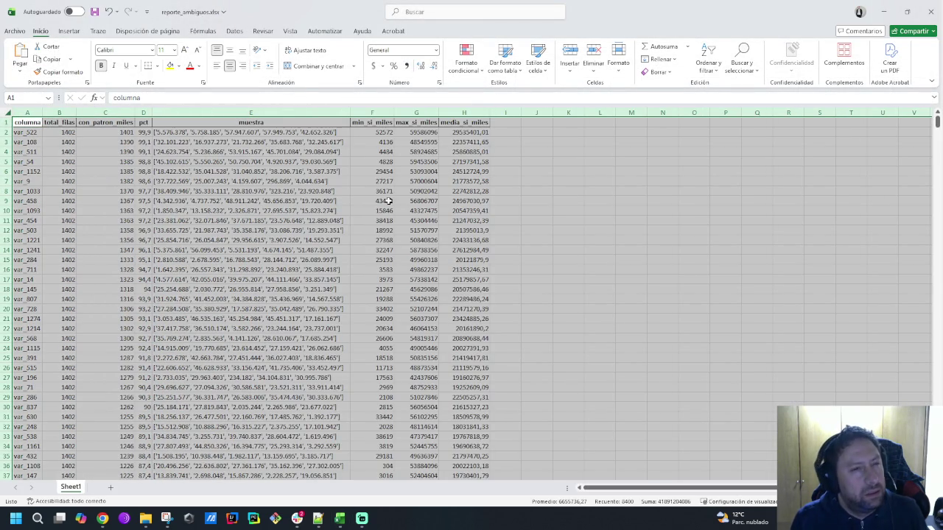
scroll(388, 200, "down", 2)
scroll(388, 200, "down", 1)
scroll(389, 201, "up", 3)
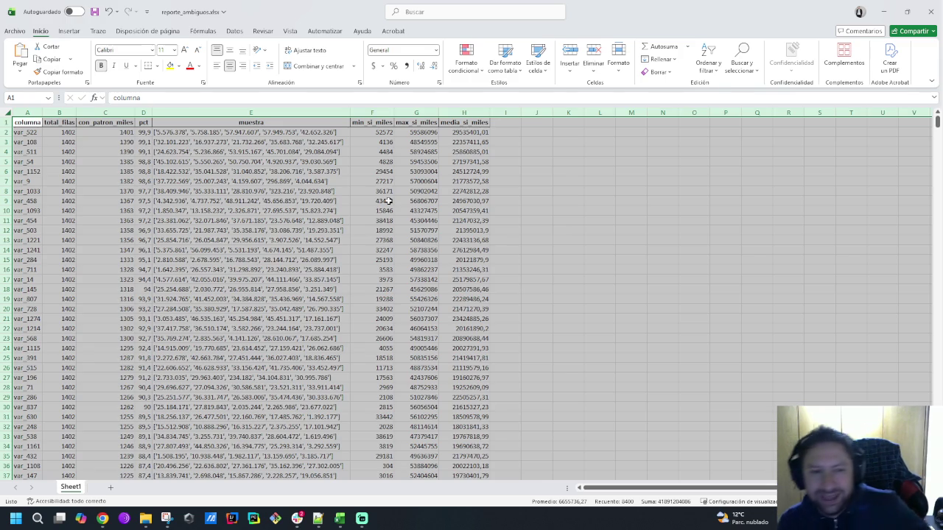
Step: Jump through the report's first and last rows, checking media_si_miles and min_si_miles at row 1050
left_click(67, 163)
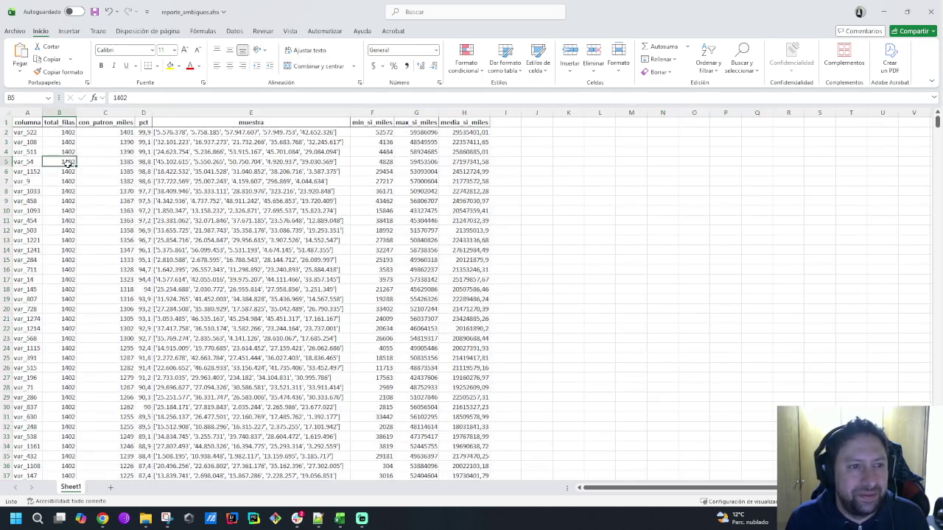
key("ctrl+Down")
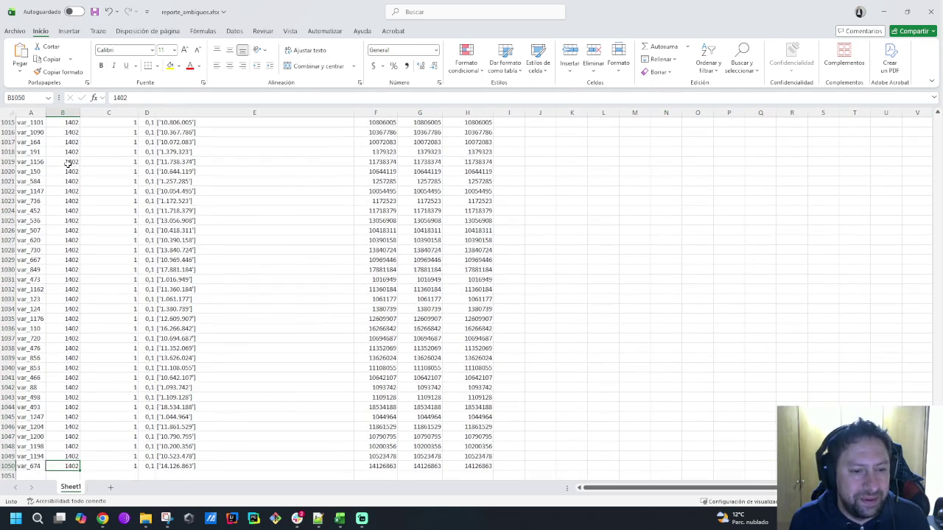
key("ctrl+Home")
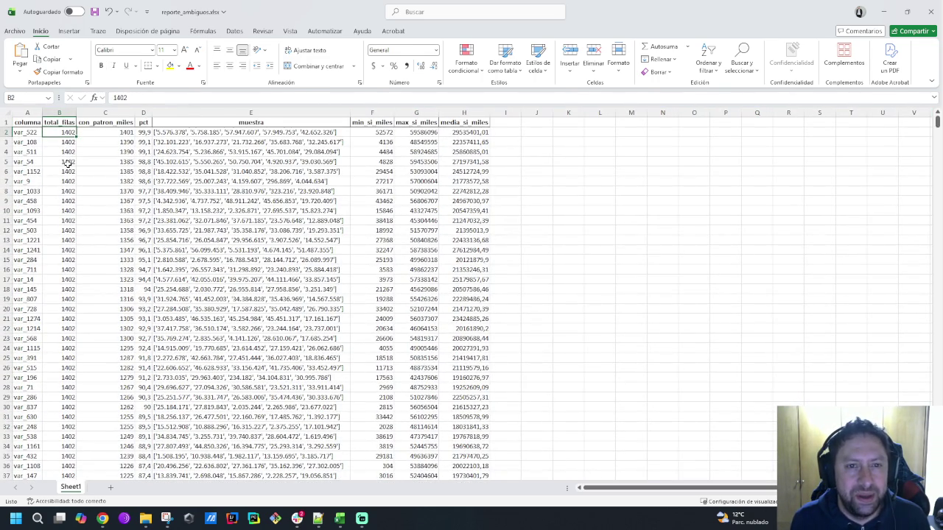
key("Right")
key("Right")
key("Right")
key("Right")
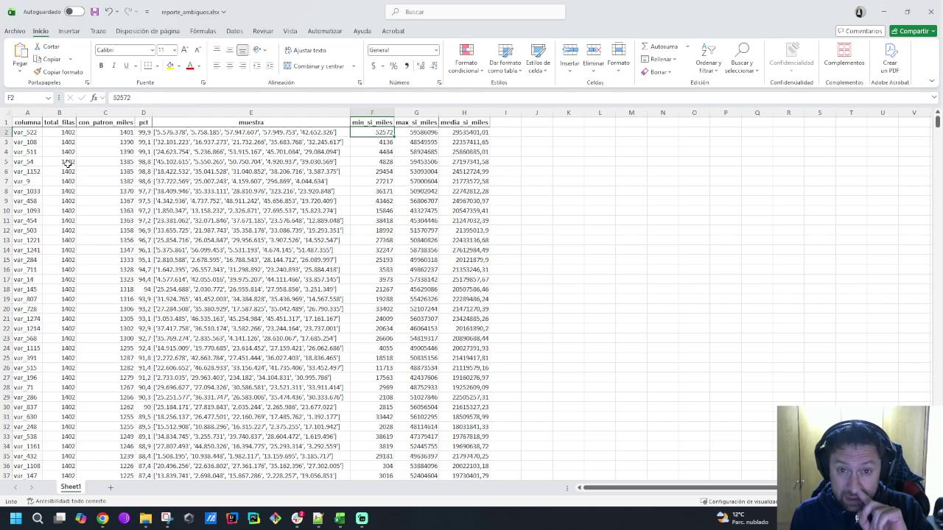
key("Right")
key("Right")
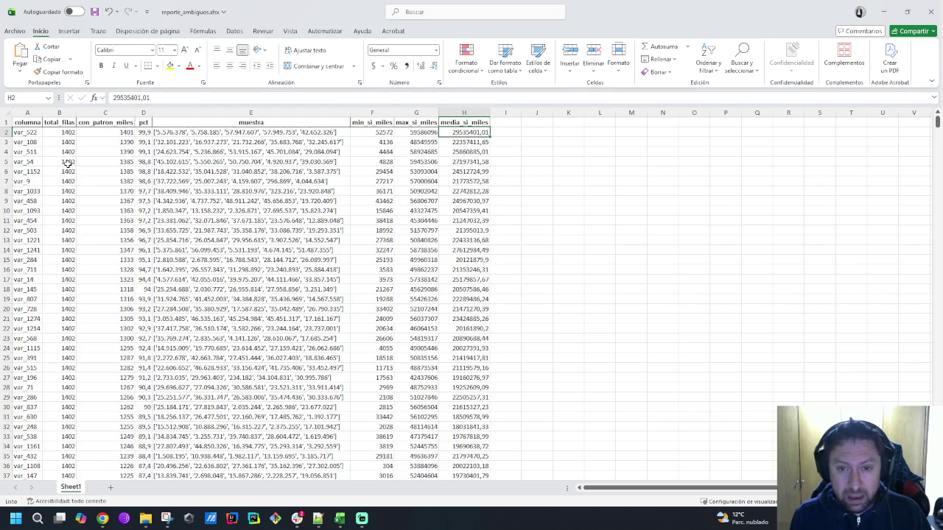
key("ctrl+Down")
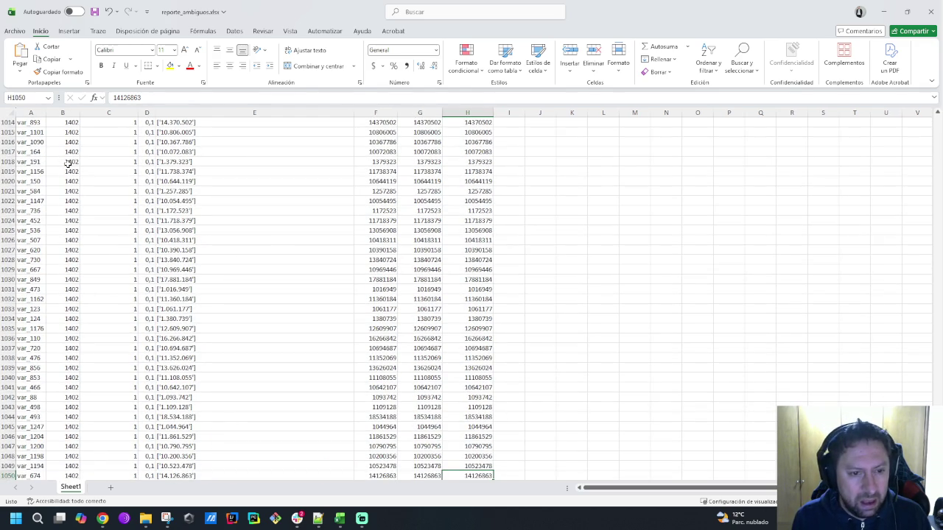
key("Left")
key("Left")
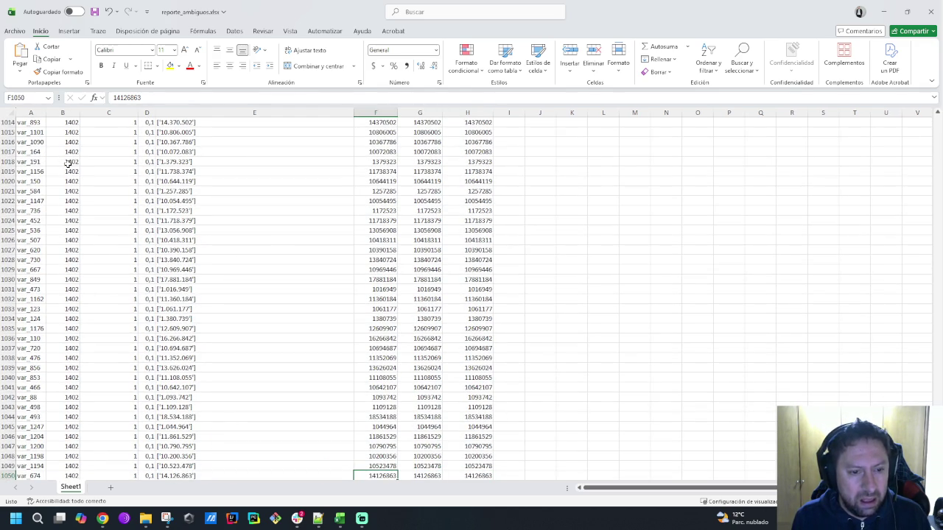
key("Left")
key("ctrl+Up")
key("Down")
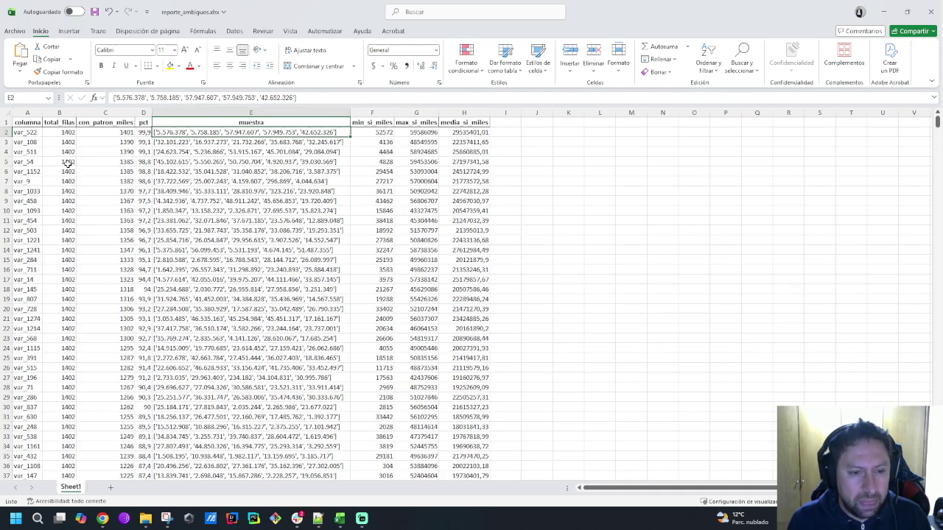
Step: Inspect a media_si_miles value midway down the sheet, then return to the Colab notebook
scroll(179, 295, "down", 20)
scroll(219, 295, "down", 20)
scroll(248, 254, "down", 20)
scroll(248, 254, "down", 20)
scroll(248, 254, "down", 20)
left_click(439, 328)
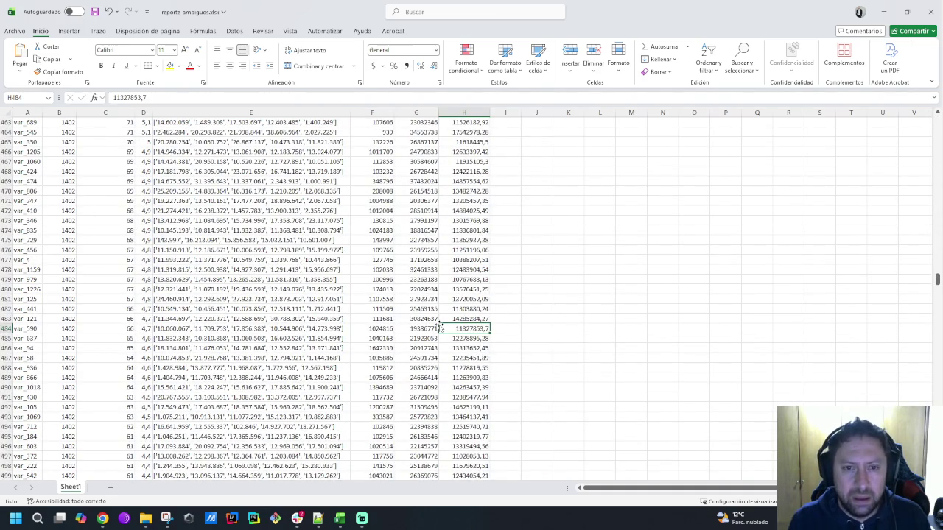
left_click(102, 519)
scroll(451, 366, "down", 1)
Step: Go to the Experto en Python conversation in Claude
scroll(451, 365, "down", 4)
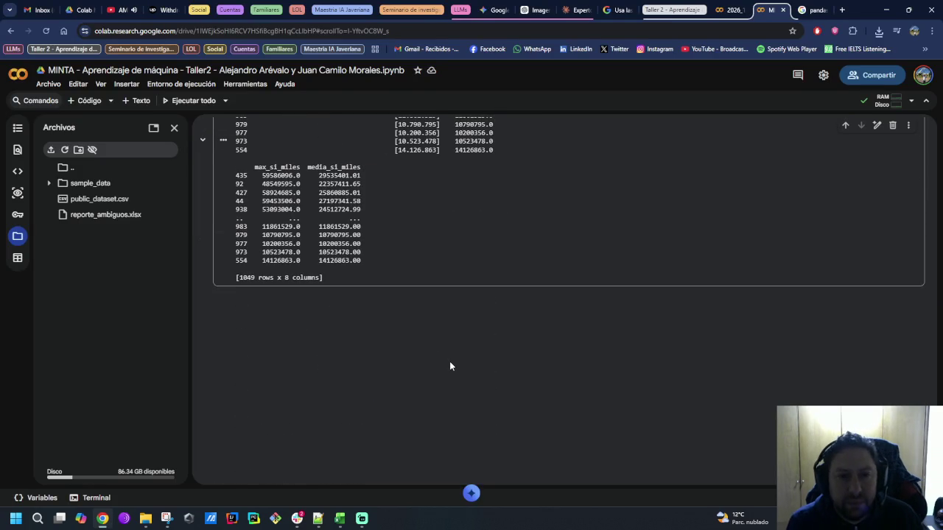
scroll(449, 361, "up", 2)
scroll(450, 361, "up", 1)
scroll(450, 361, "up", 1)
scroll(449, 361, "up", 1)
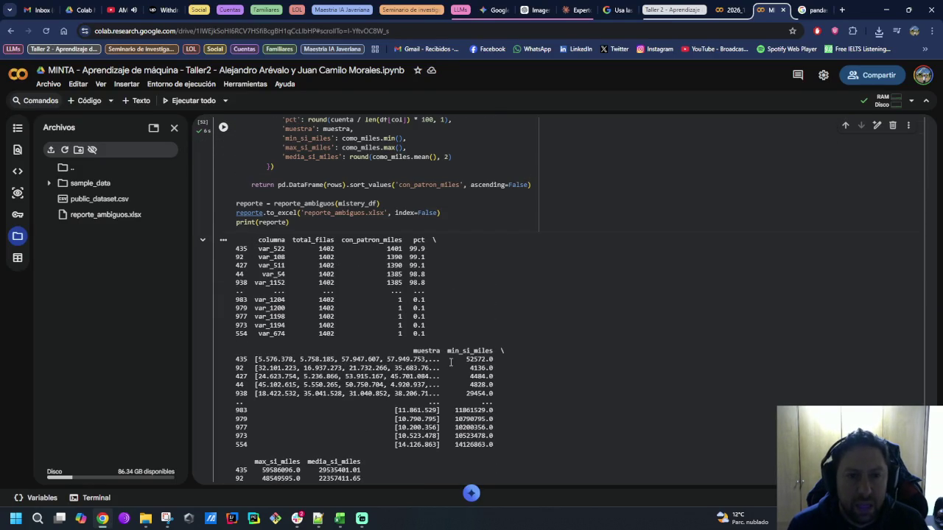
left_click(574, 10)
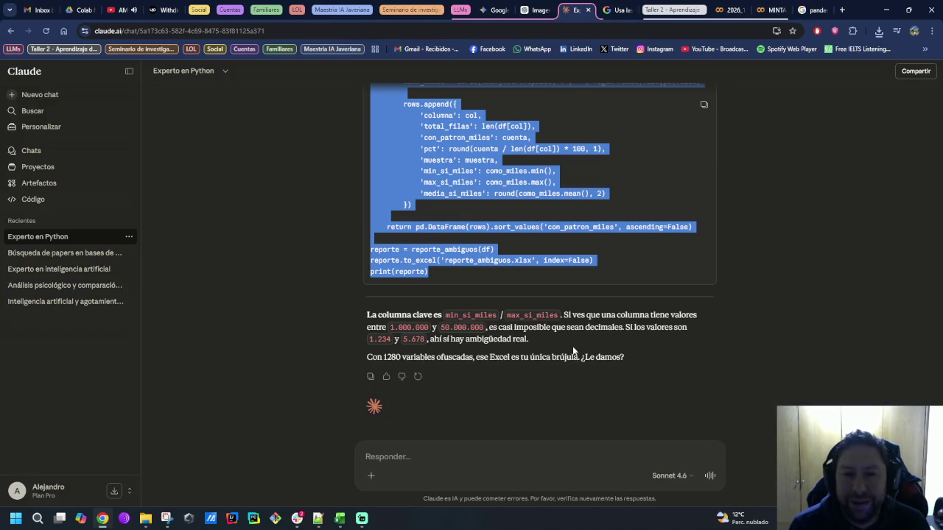
Step: Ask Claude why only 1420 of the 5380 Excel records are being read
left_click(566, 469)
type("Ya lo descargué")
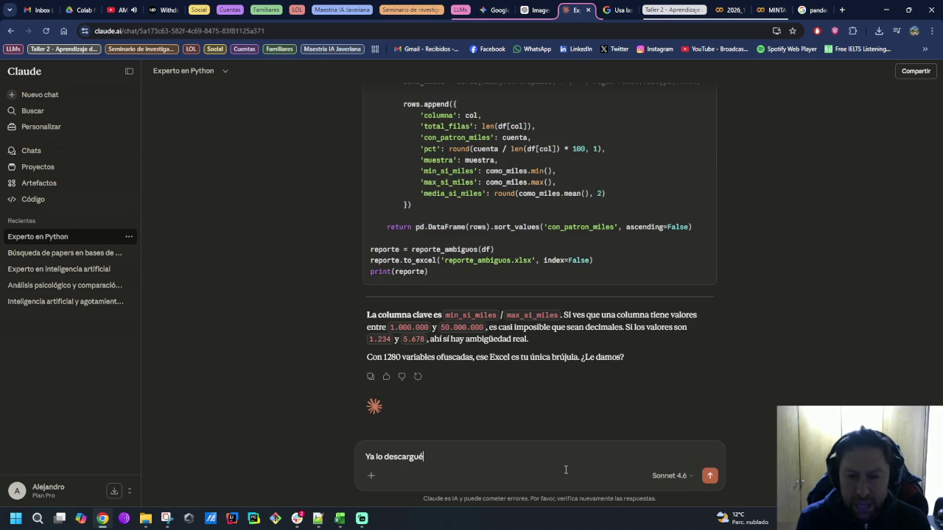
type(" vi")
key("BackSpace")
key("BackSpace")
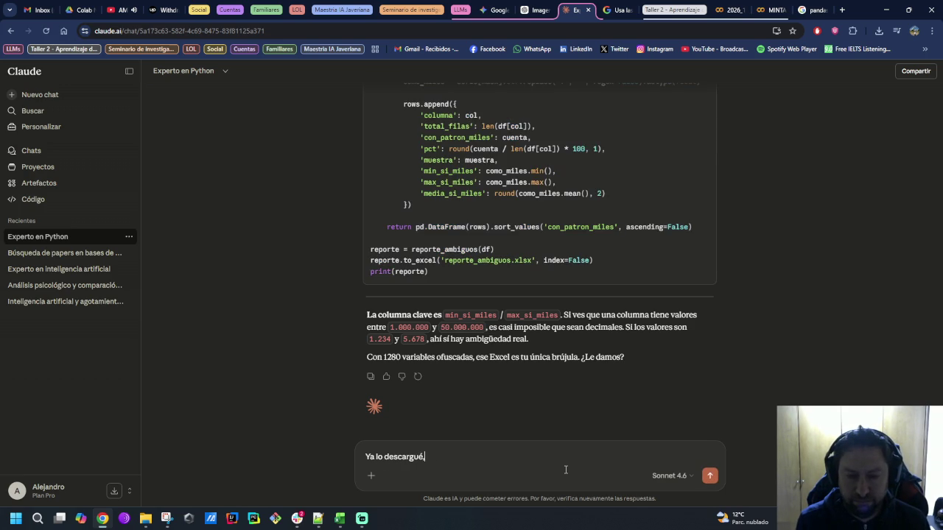
type("ero otra cosa me preocup")
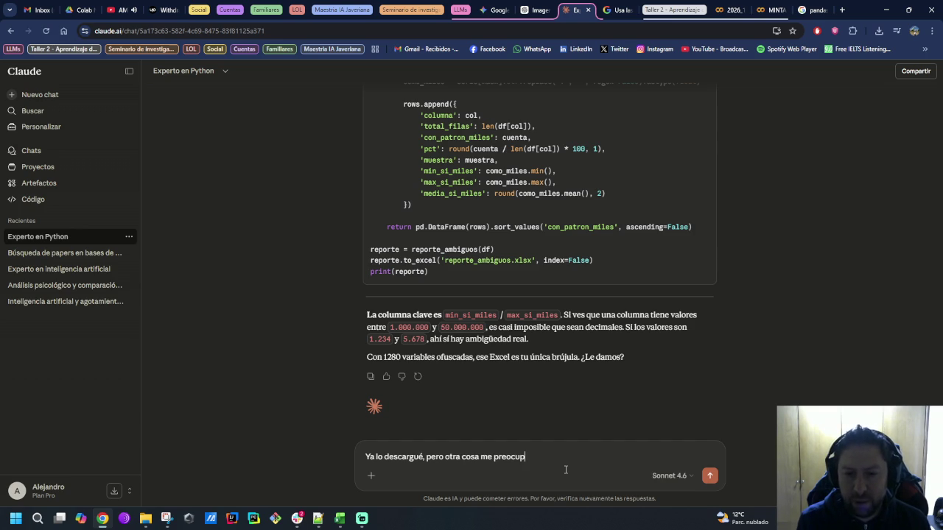
type("ó. Tengo")
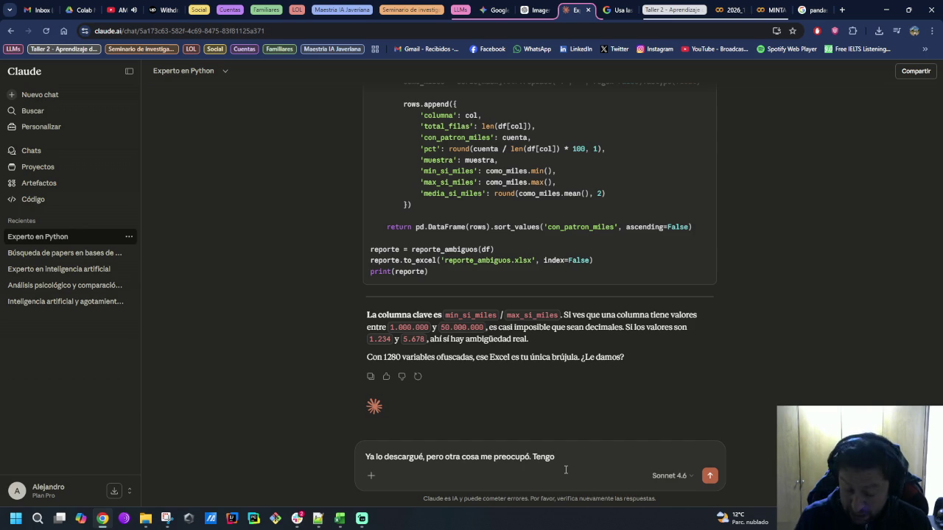
type(" 5380 entradas (regist")
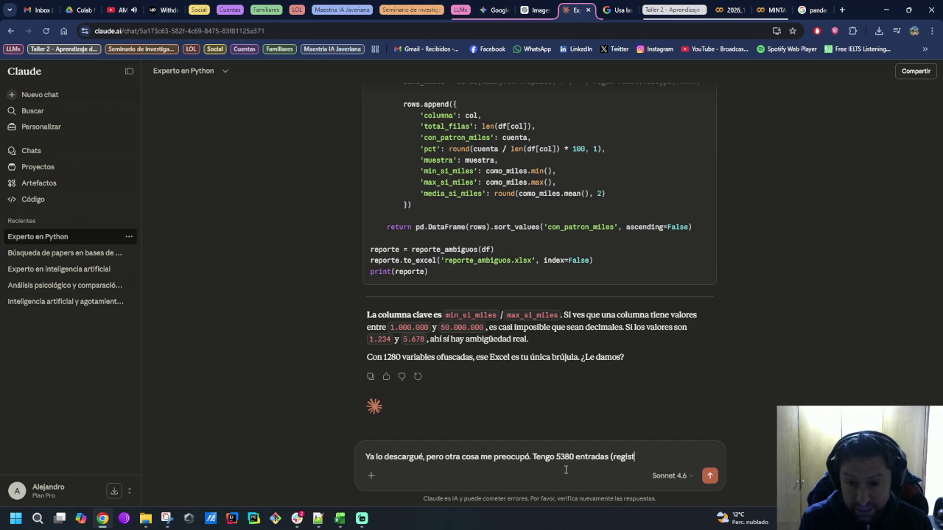
type("ros) en el Ex")
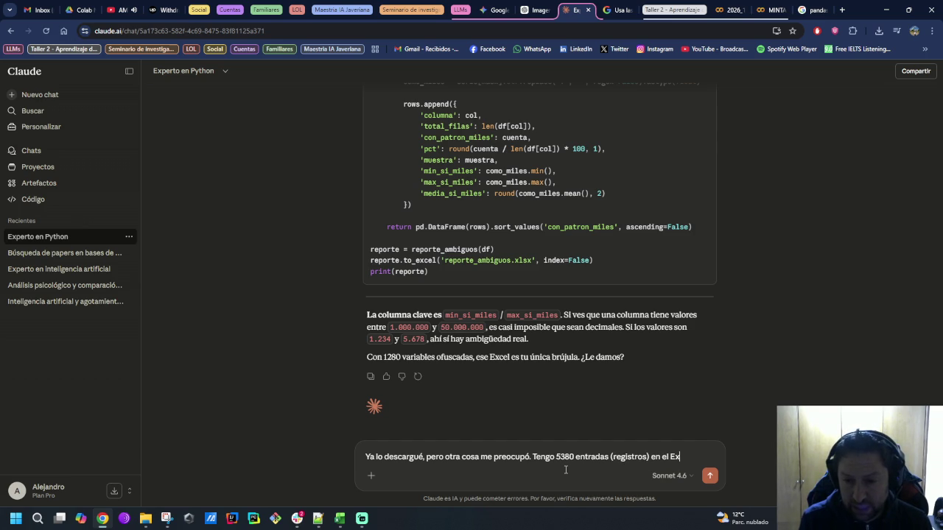
type("cel original")
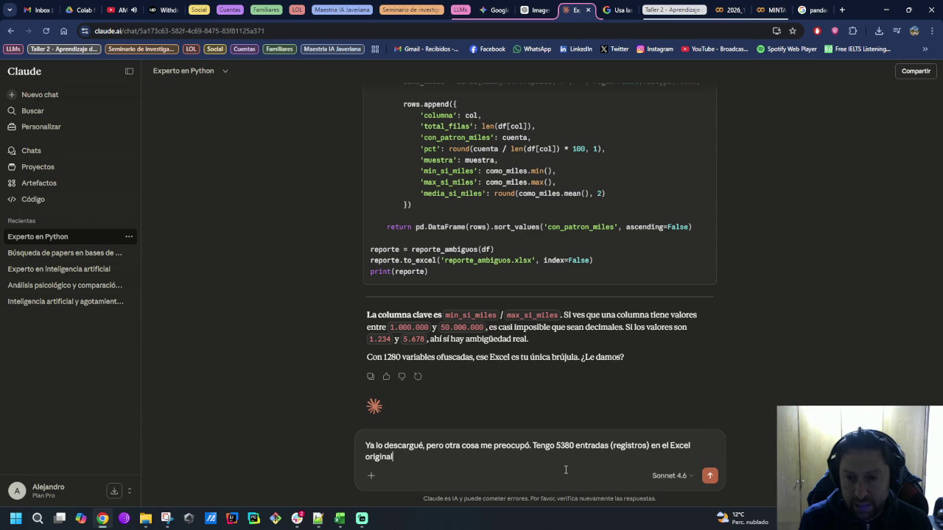
type(", y aparecen leidos por el script solo")
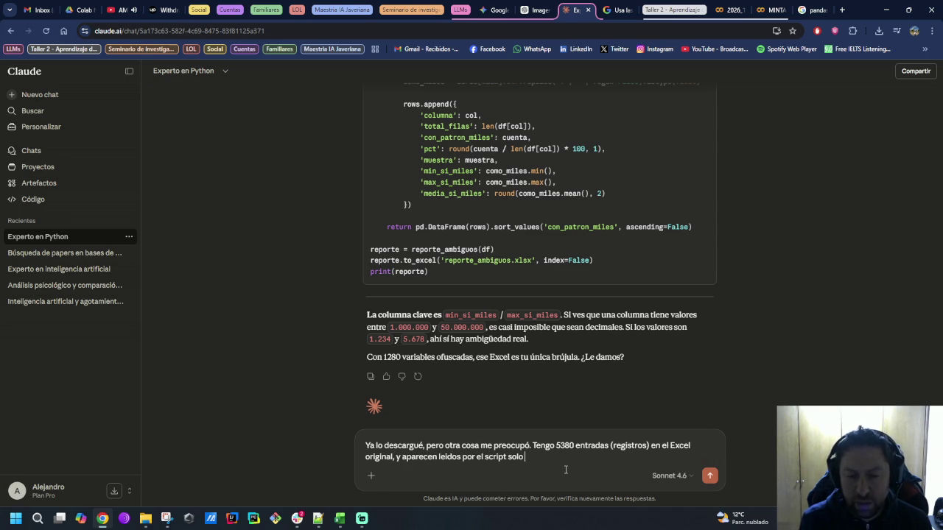
type("1420")
key("Return")
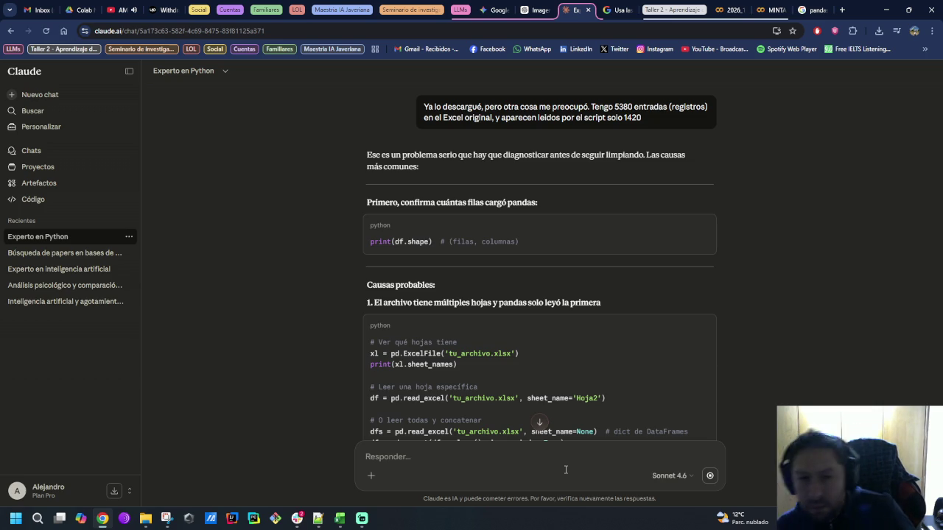
scroll(594, 347, "down", 4)
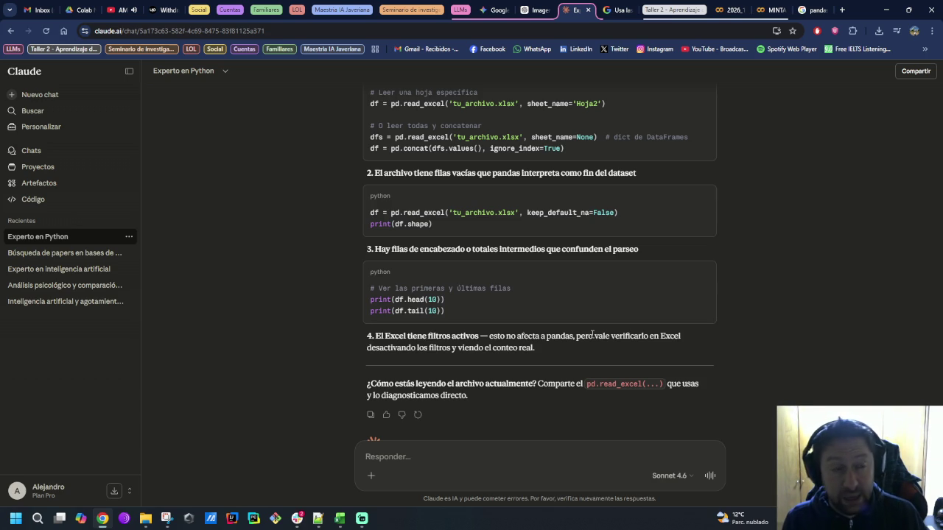
left_click(727, 9)
Step: Add a mistery_df.describe() line to the dataset import cell and run it
left_click(770, 10)
scroll(442, 379, "up", 5)
scroll(445, 384, "up", 5)
scroll(445, 385, "up", 3)
scroll(446, 383, "up", 3)
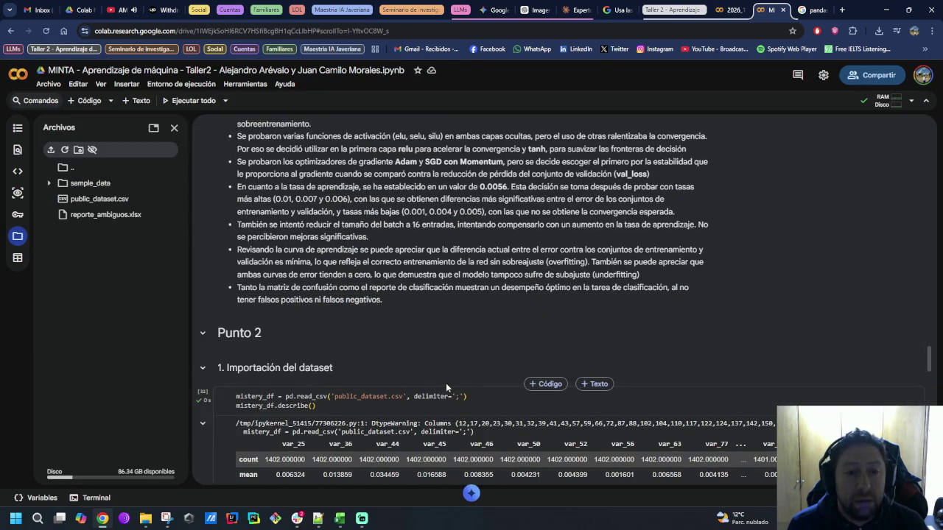
scroll(467, 377, "down", 1)
left_click(613, 351)
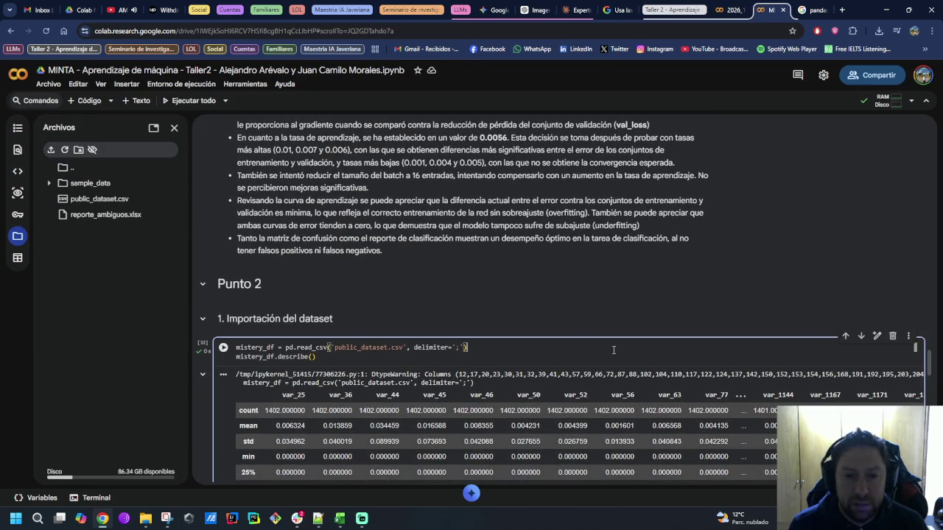
key("Return")
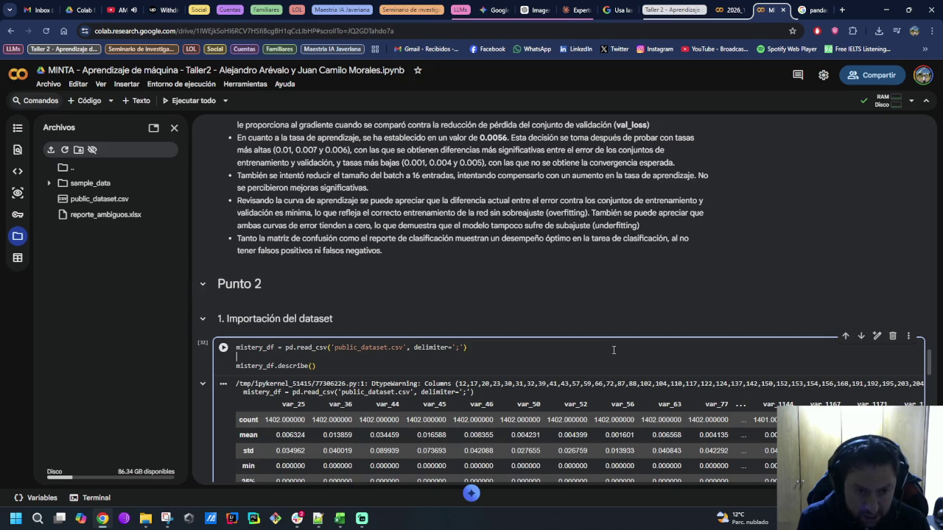
type("mistery_df.descr")
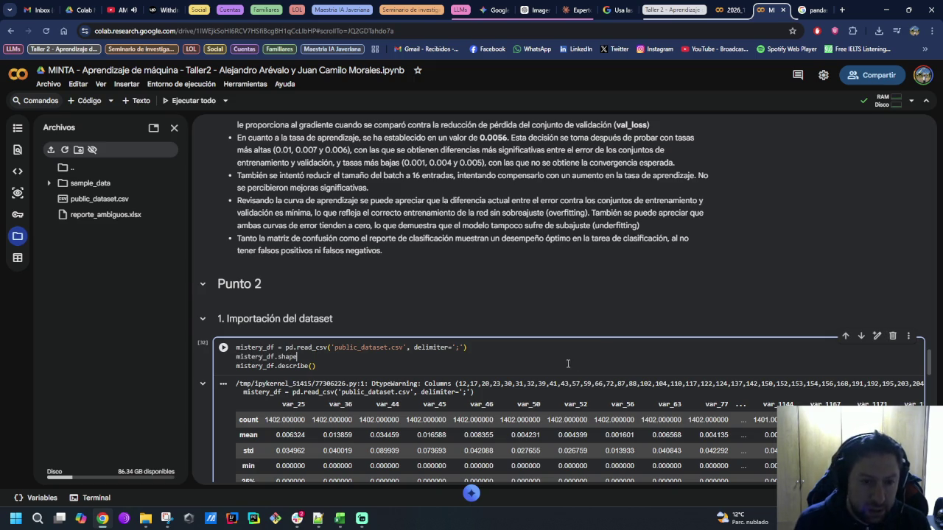
type("ibe()")
key("ctrl+Return")
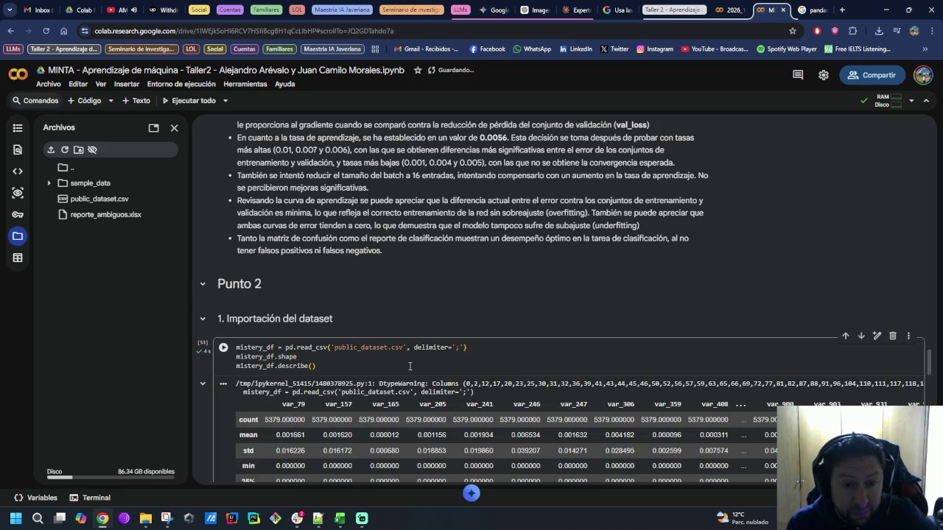
Step: Make the second line print(f'{mistery_df.shape}') and rerun, showing shape (5379, 1281)
scroll(409, 366, "down", 3)
scroll(417, 362, "down", 1)
scroll(417, 363, "up", 1)
scroll(321, 317, "up", 2)
left_click(305, 307)
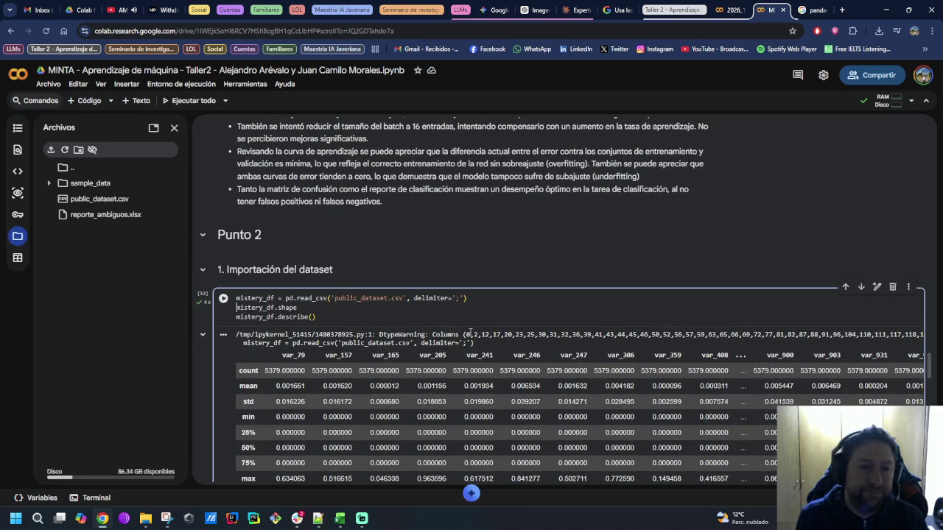
key("Home")
type("print ")
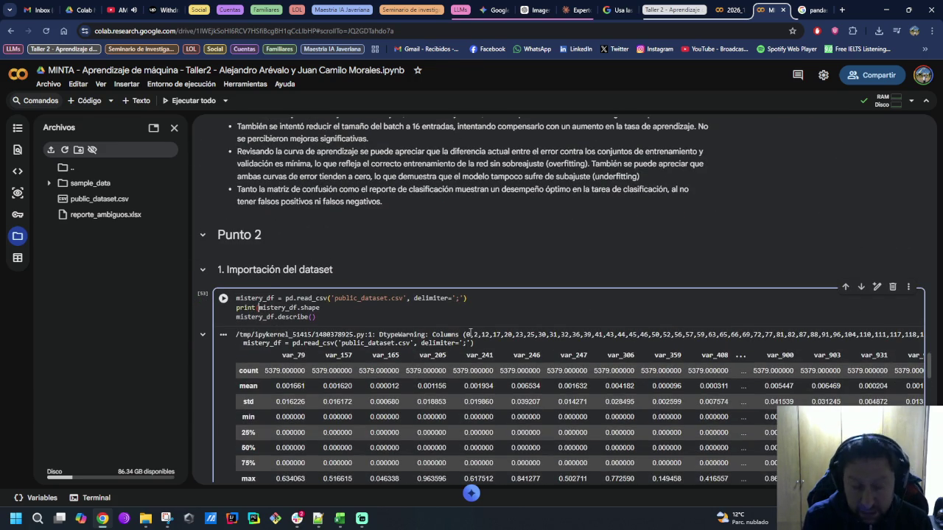
type("f'")
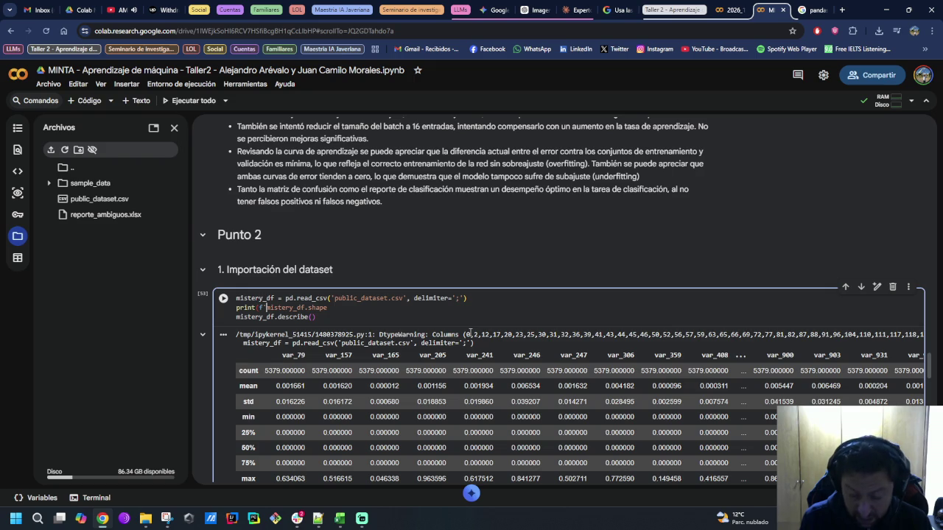
type("{")
key("Left")
key("Left")
key("Left")
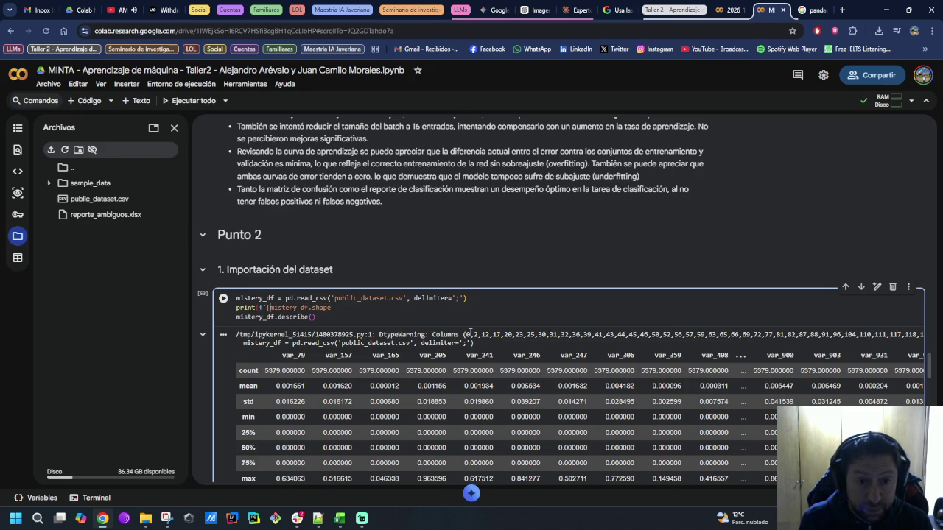
key("BackSpace")
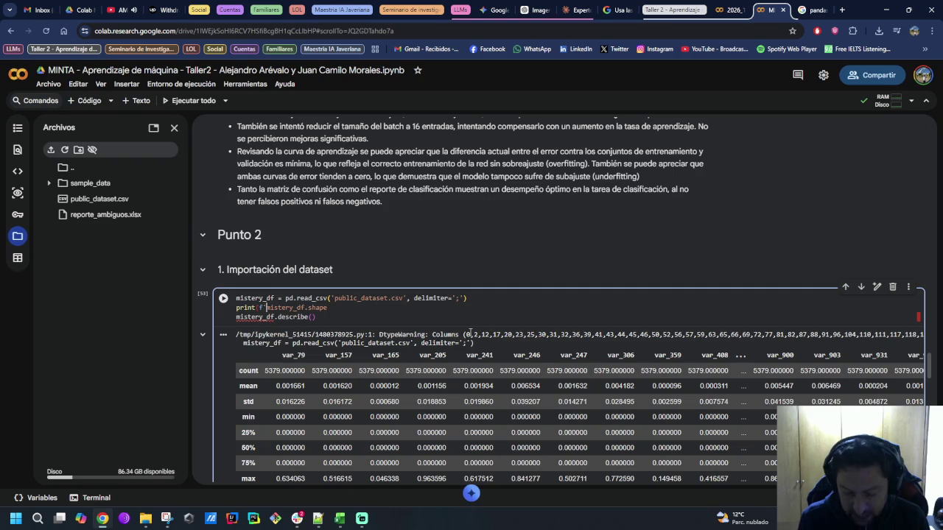
key("BackSpace")
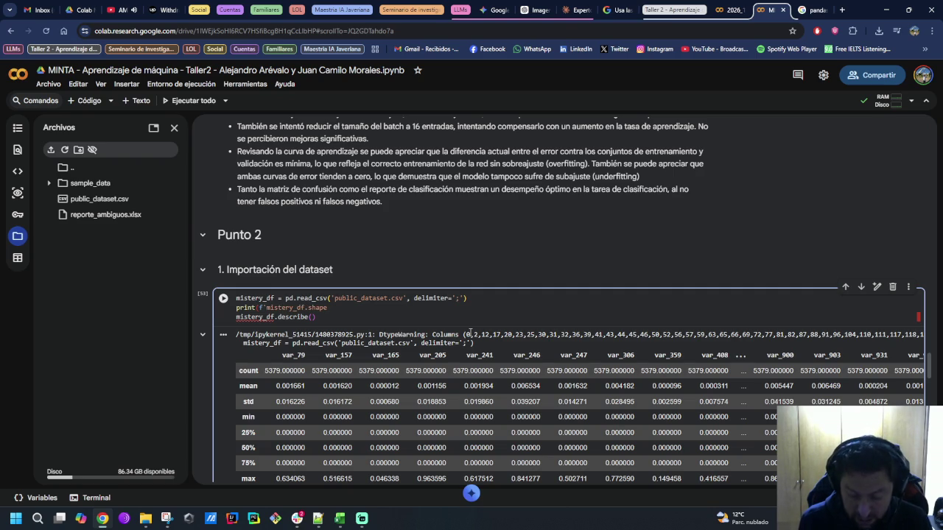
type("{")
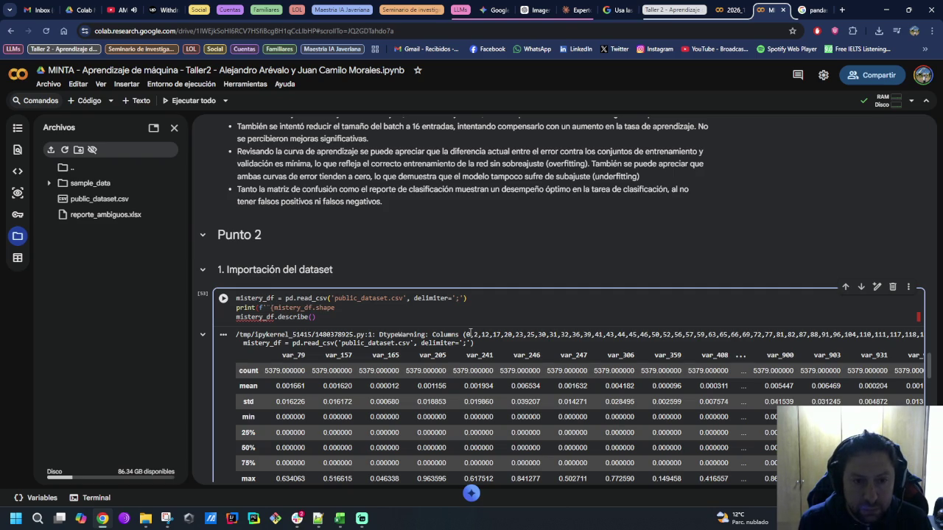
key("End")
type("}")
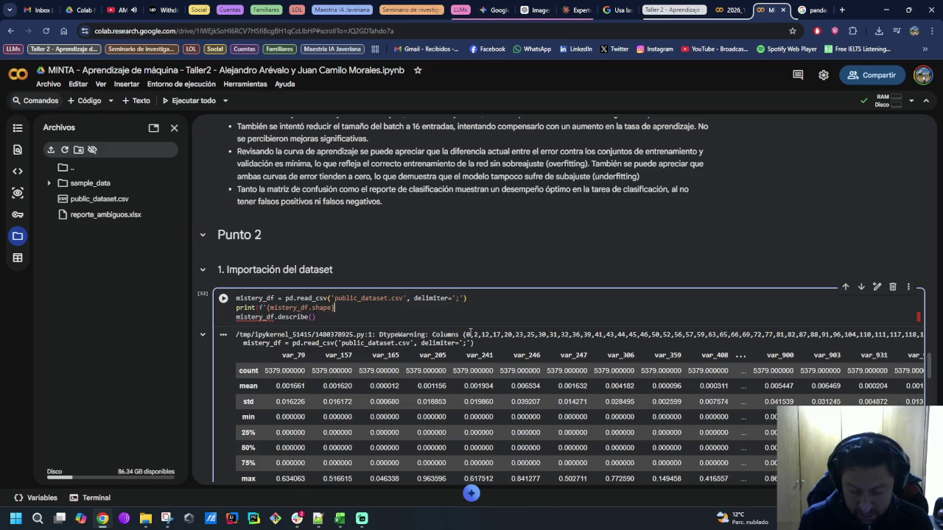
type("'")
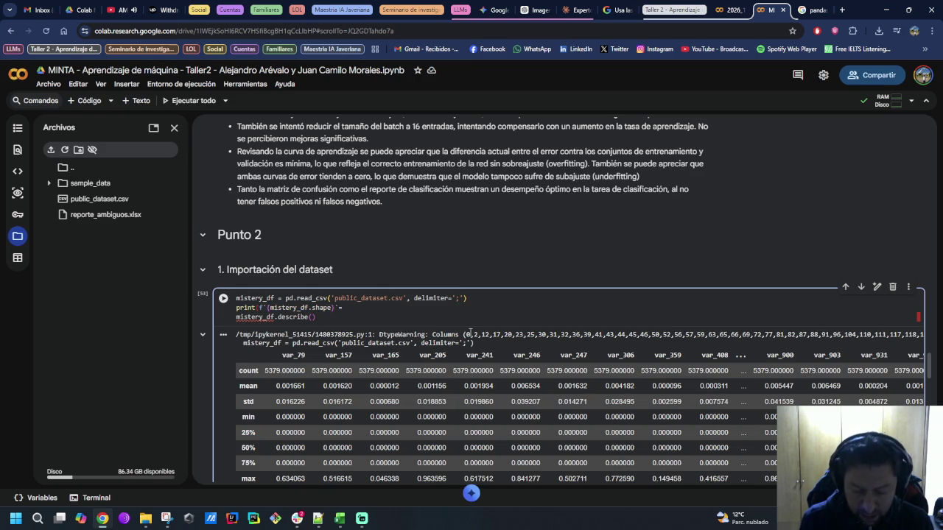
type(")")
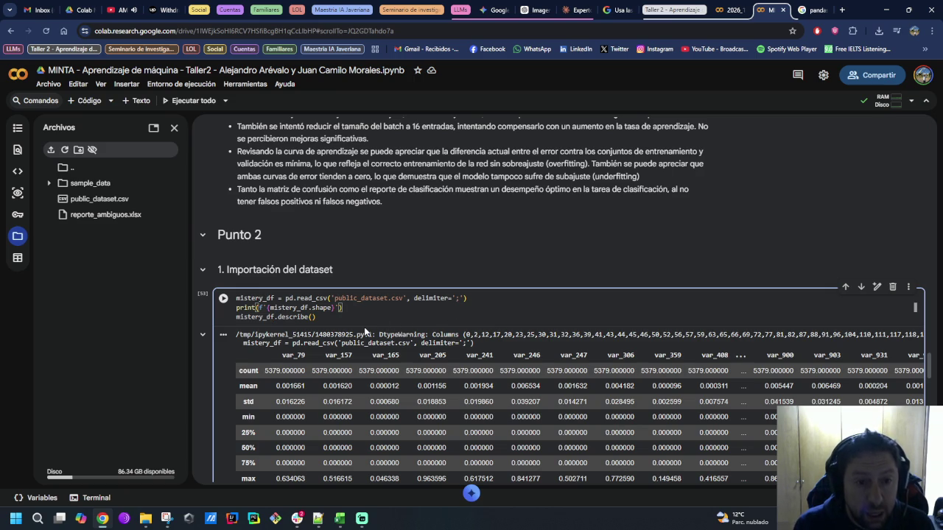
key("ctrl+Return")
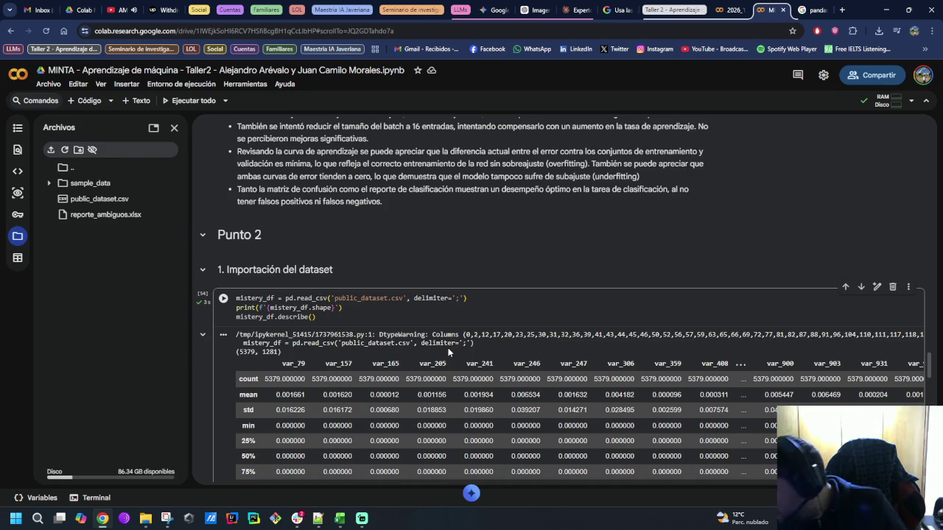
Step: Rerun the diagnosticar_dataset cell on mistery_df and collapse its long output
scroll(484, 350, "down", 1)
scroll(484, 350, "down", 2)
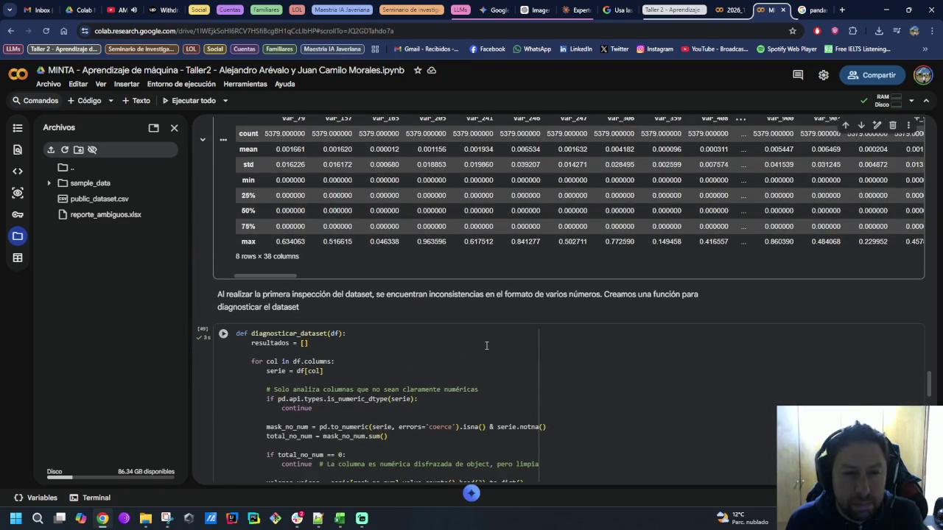
scroll(490, 346, "down", 3)
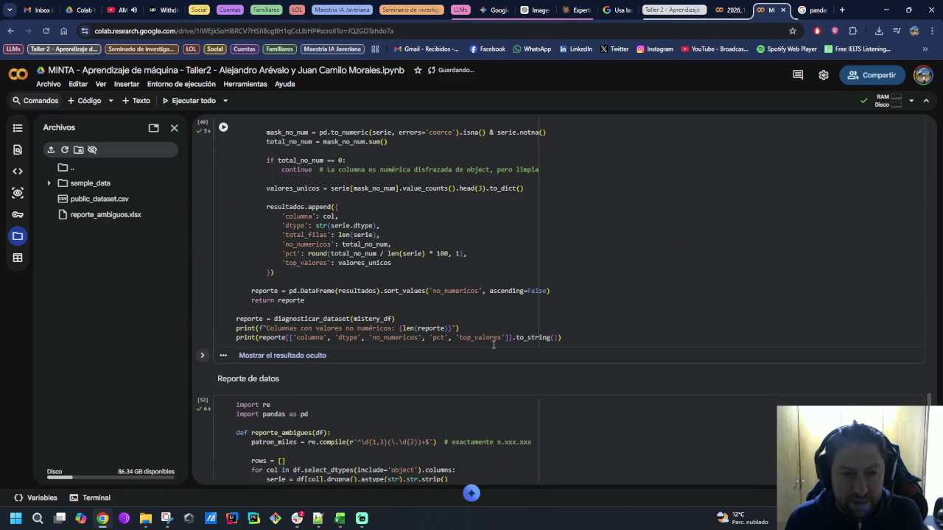
scroll(224, 131, "up", 1)
left_click(224, 132)
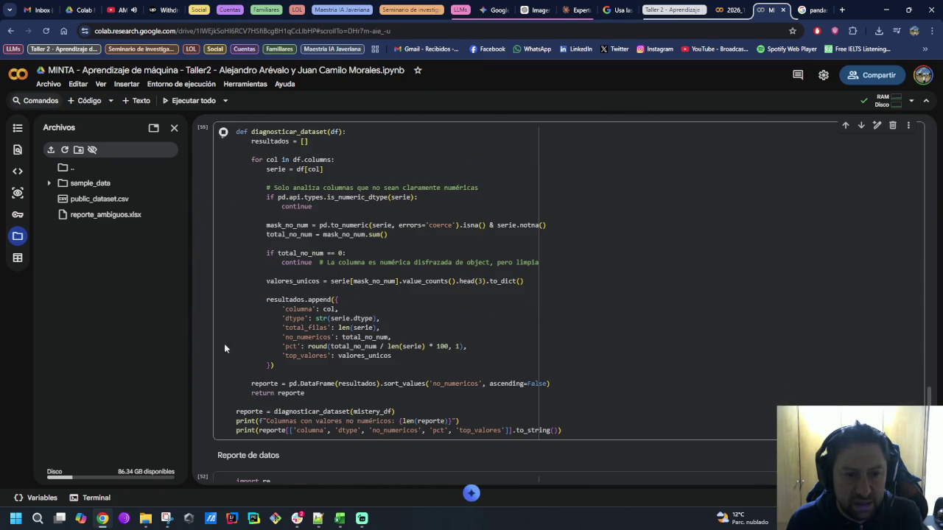
scroll(199, 351, "down", 2)
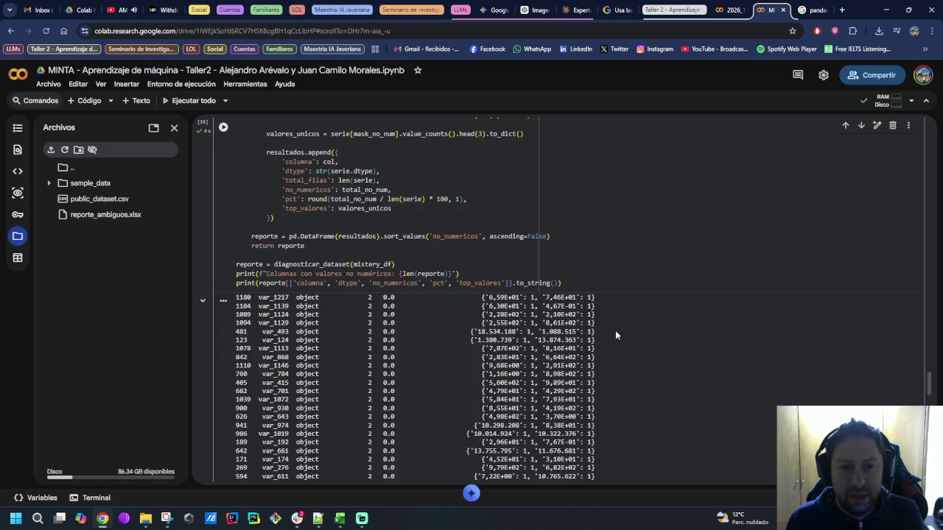
scroll(688, 355, "up", 2)
scroll(689, 355, "up", 3)
scroll(688, 356, "up", 3)
scroll(688, 355, "up", 3)
scroll(688, 355, "up", 2)
scroll(692, 357, "up", 3)
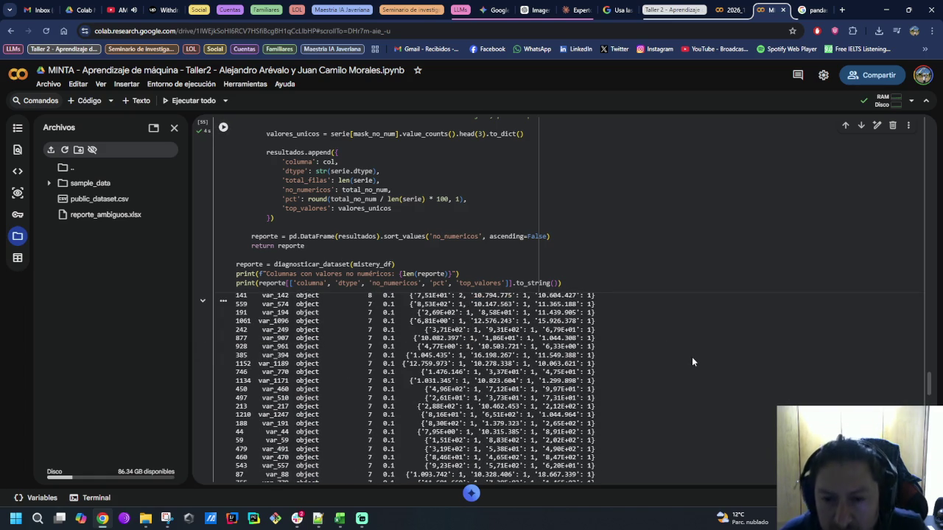
left_click(203, 302)
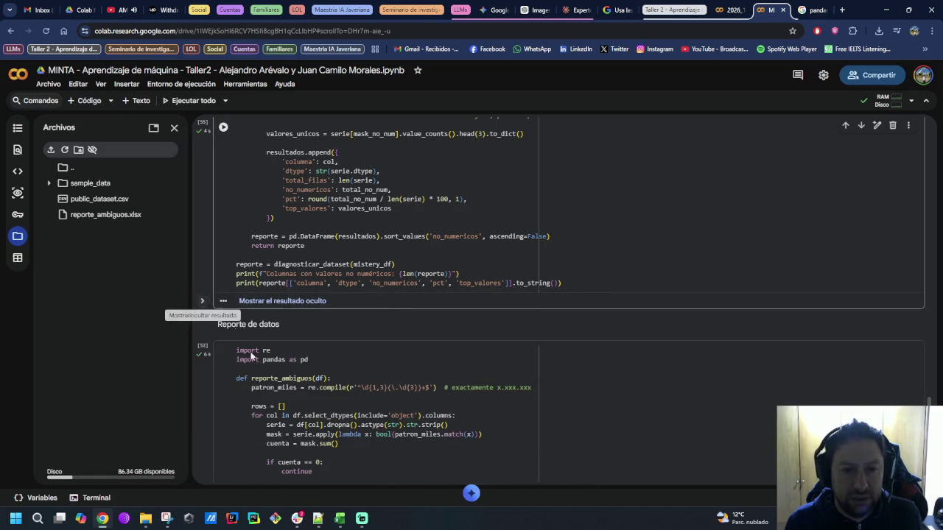
Step: Rerun the reporte_ambiguos cell and inspect the var_979 sample values in the Excel workbook
left_click(223, 354)
scroll(207, 377, "down", 5)
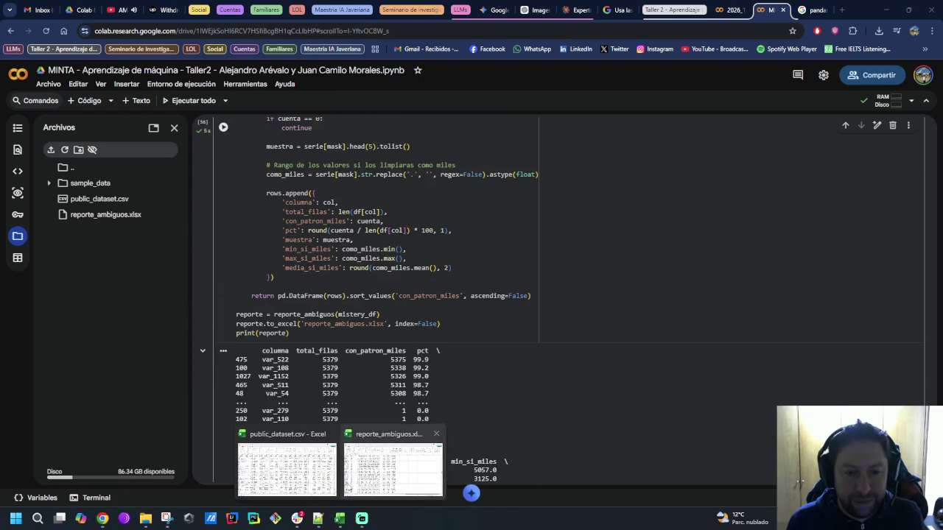
mouse_move(339, 519)
left_click(357, 436)
scroll(331, 420, "up", 3)
left_click(283, 367)
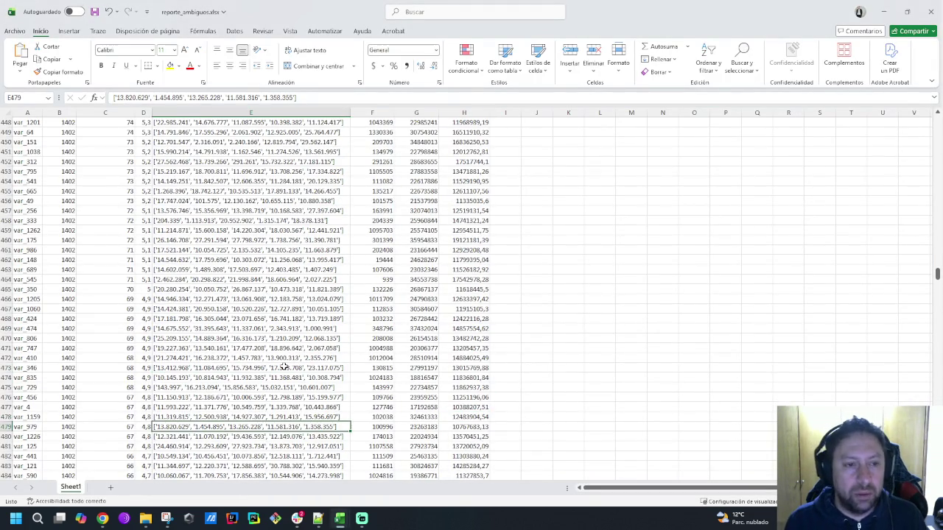
key("alt+Tab")
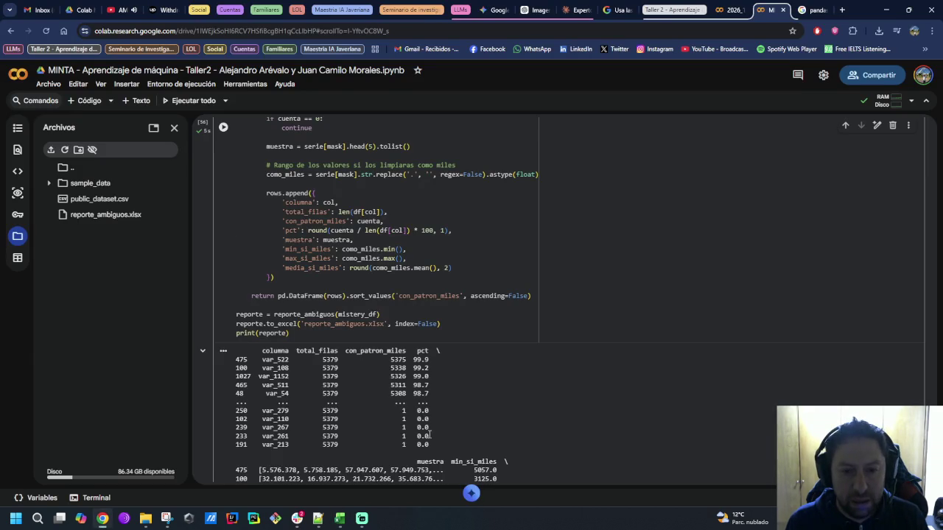
Step: Scroll through the printed 1145-row × 8-column report, each column counting 5379 rows
scroll(498, 398, "down", 2)
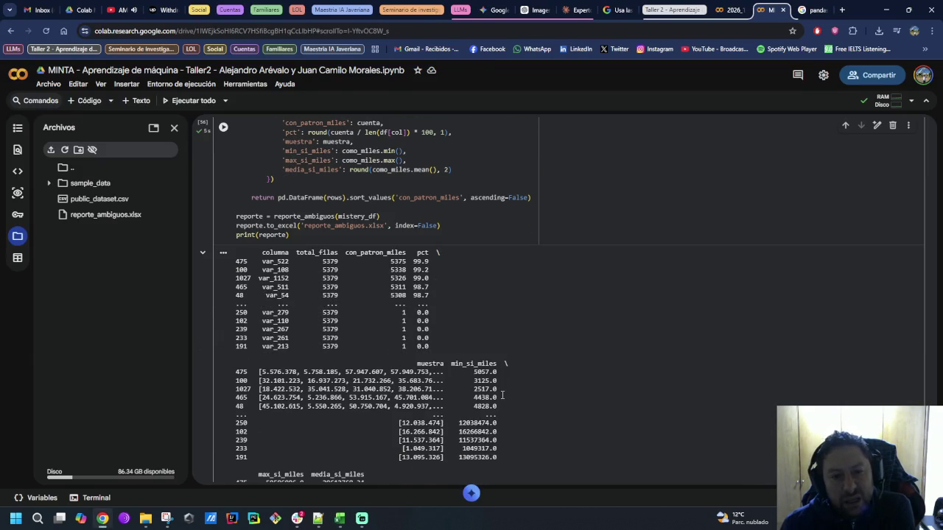
scroll(502, 396, "down", 1)
scroll(503, 396, "down", 2)
scroll(503, 395, "down", 1)
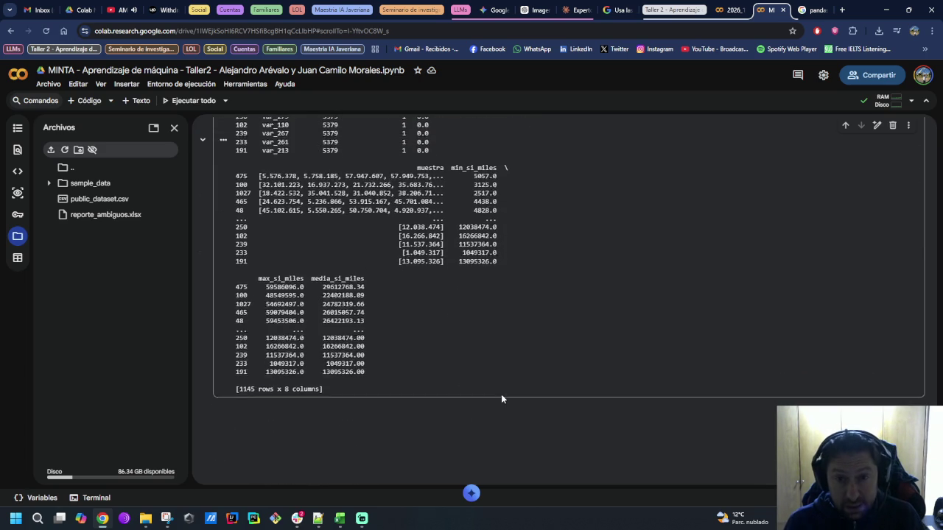
scroll(502, 399, "up", 2)
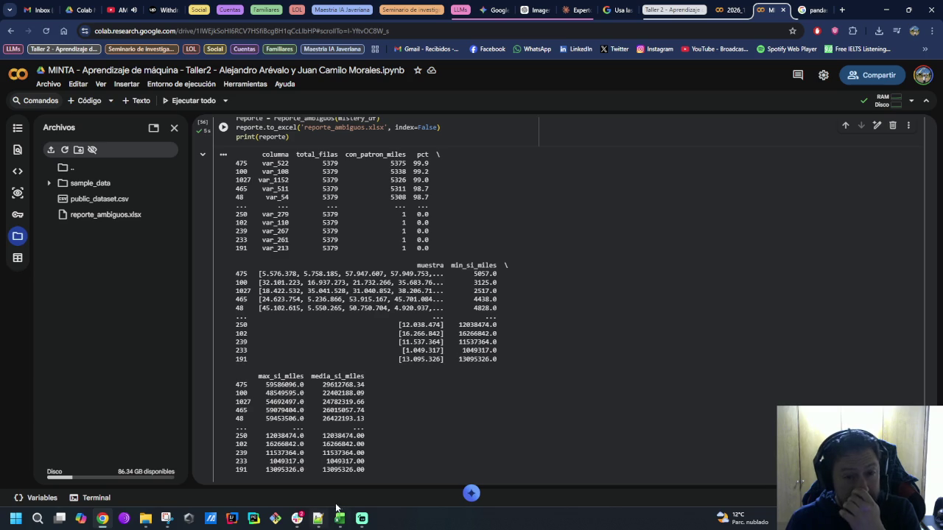
mouse_move(339, 519)
left_click(302, 469)
left_click(369, 221)
left_click(582, 224)
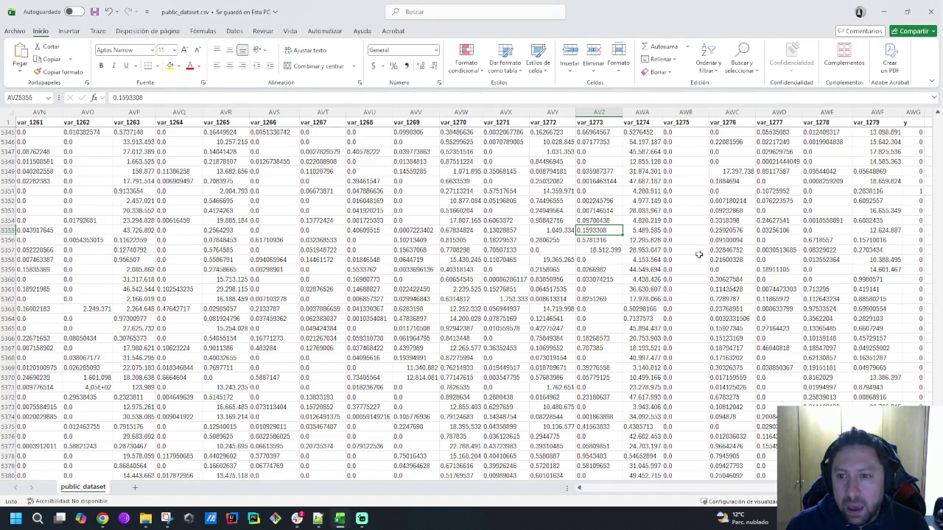
left_click(737, 233)
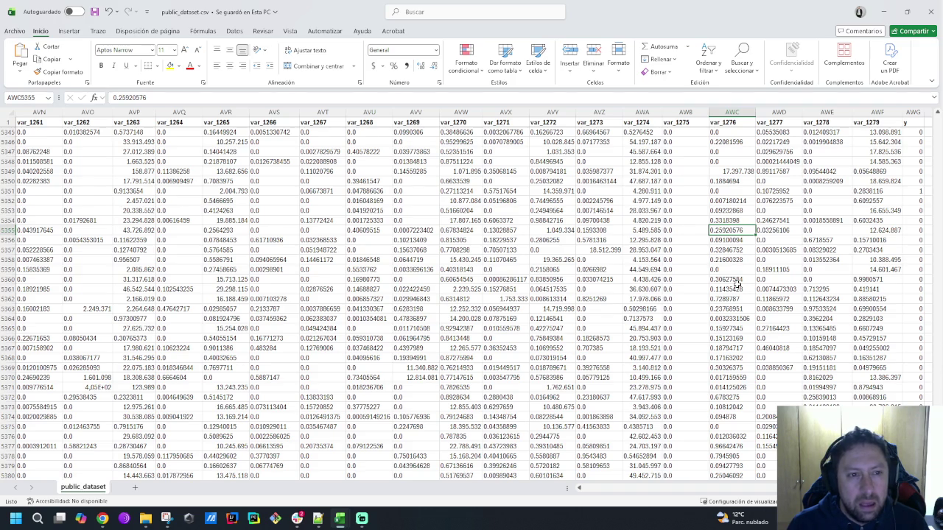
scroll(737, 283, "down", 7)
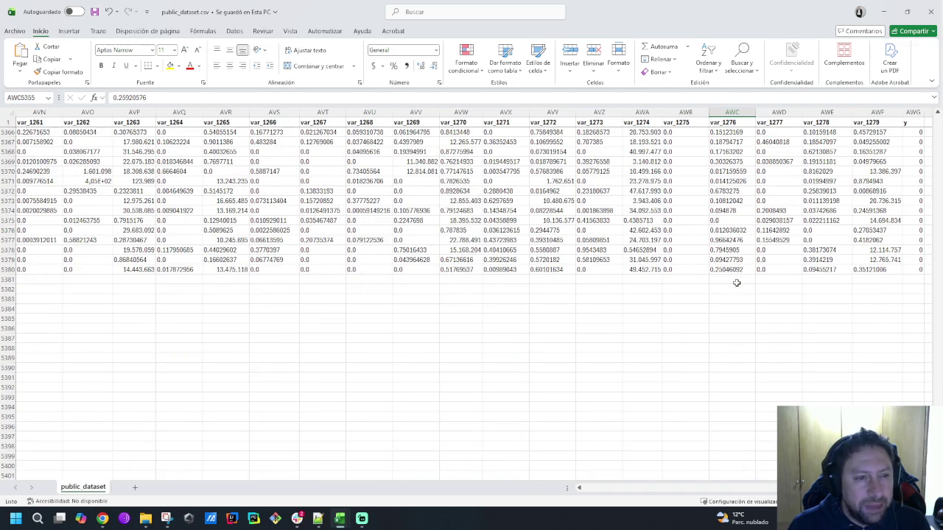
scroll(737, 283, "up", 3)
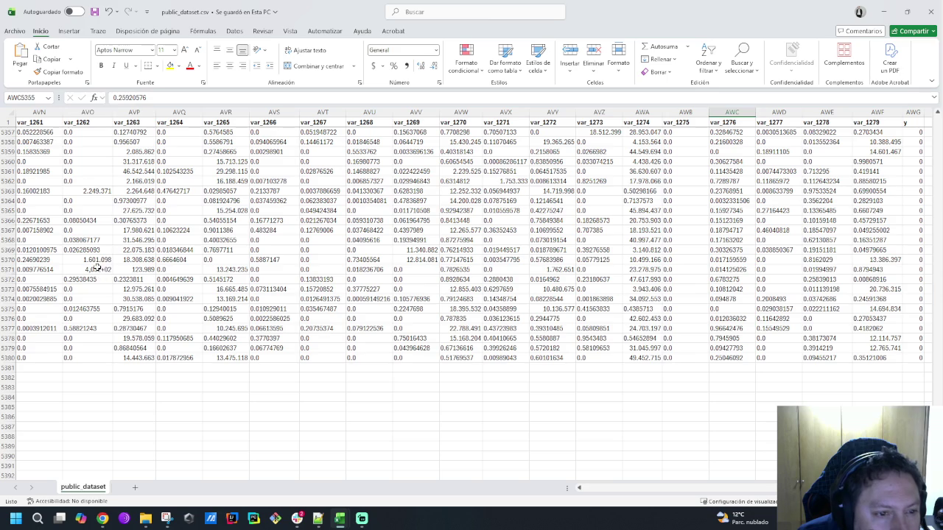
left_click(98, 269)
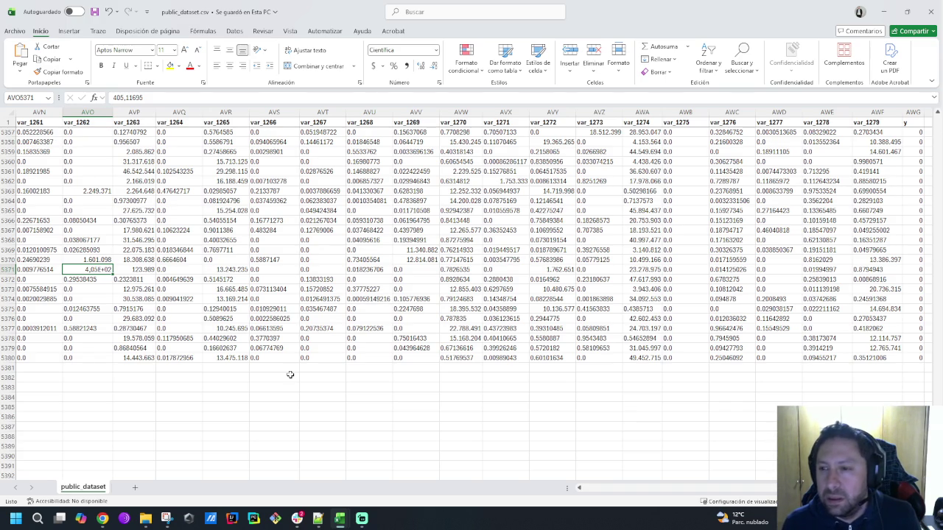
left_click(642, 349)
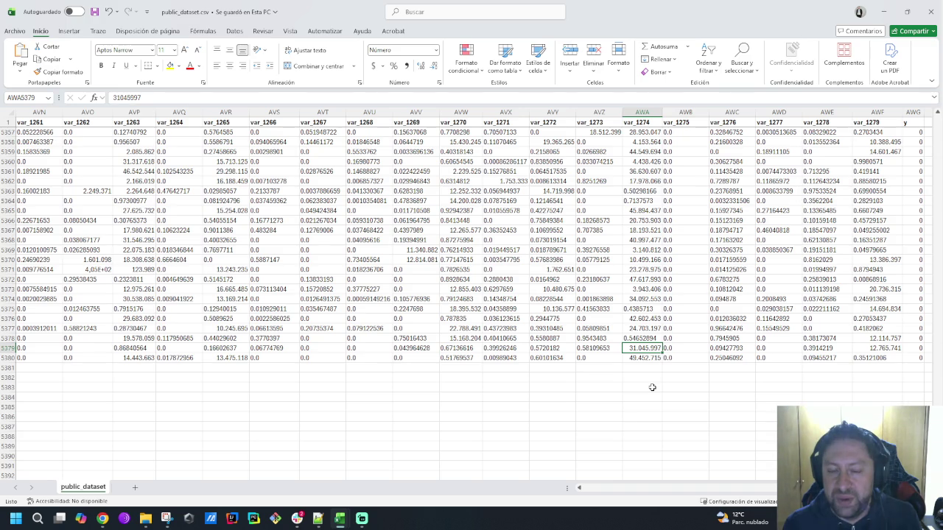
mouse_move(102, 518)
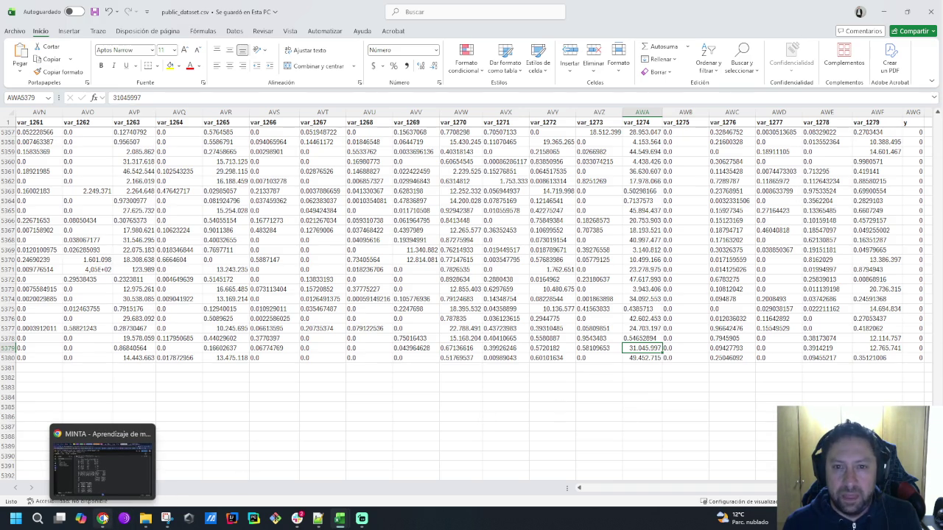
left_click(122, 476)
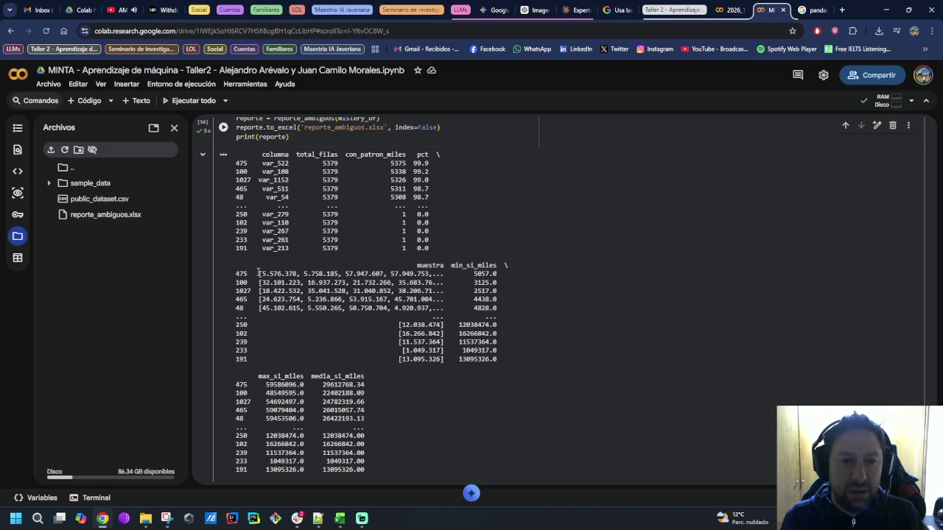
Step: Select the sample value 5.576.378 and scroll back up through the diagnostic output
left_click_drag(261, 272, 296, 271)
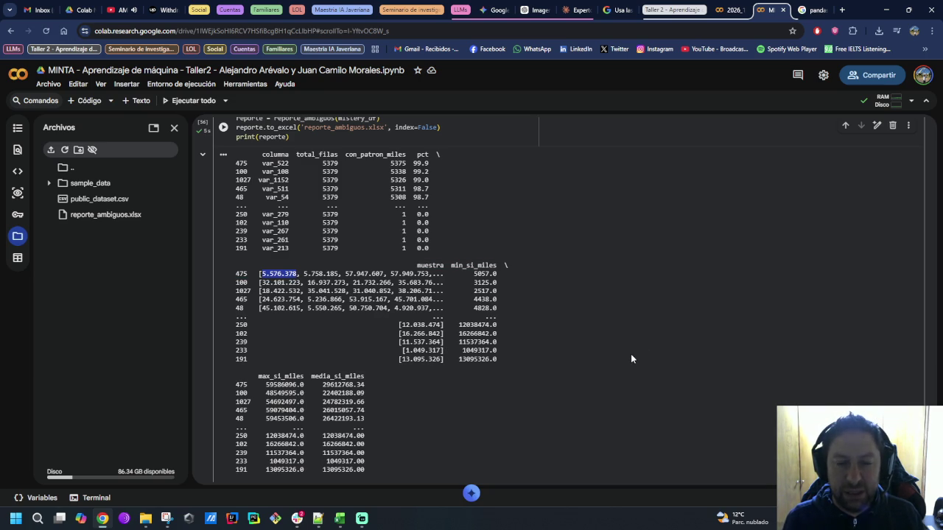
scroll(632, 357, "down", 2)
scroll(602, 409, "up", 3)
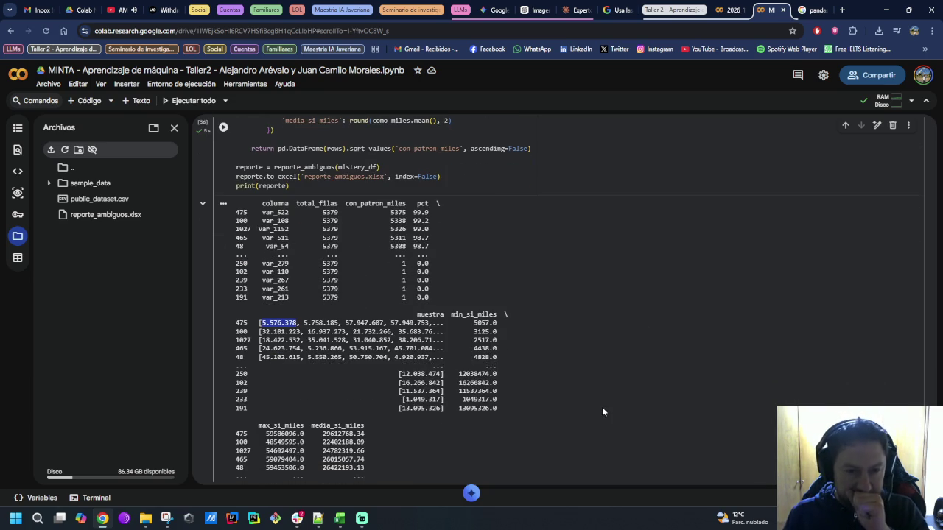
scroll(542, 381, "up", 1)
scroll(543, 380, "up", 3)
scroll(545, 383, "up", 3)
scroll(549, 386, "up", 1)
scroll(560, 387, "up", 3)
Step: Review the reporte_ambiguos results, then return to the Experto en Python chat in Claude
scroll(568, 388, "down", 3)
scroll(569, 388, "down", 1)
scroll(569, 389, "down", 3)
scroll(516, 379, "down", 2)
scroll(337, 354, "up", 3)
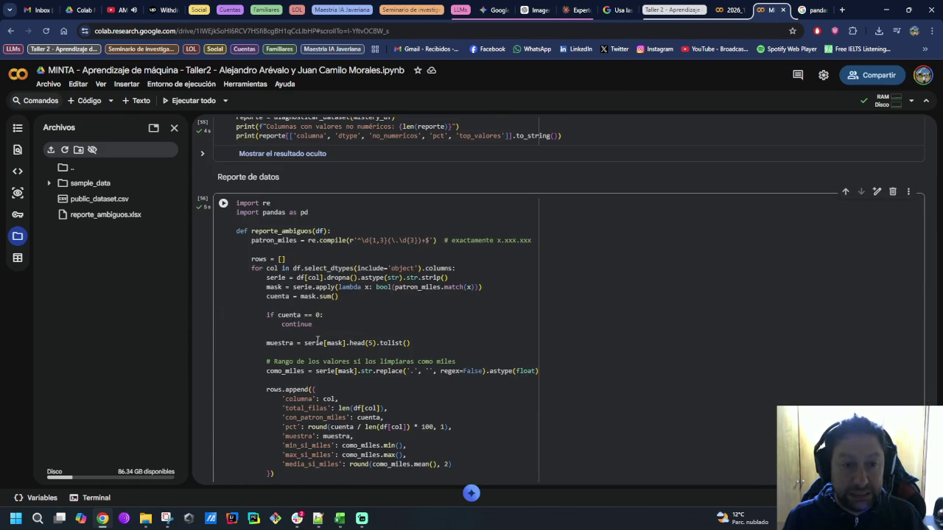
scroll(669, 383, "up", 5)
scroll(700, 392, "up", 2)
scroll(704, 396, "up", 2)
scroll(705, 396, "up", 2)
scroll(705, 397, "up", 3)
scroll(704, 397, "up", 2)
scroll(704, 396, "up", 2)
scroll(704, 396, "up", 5)
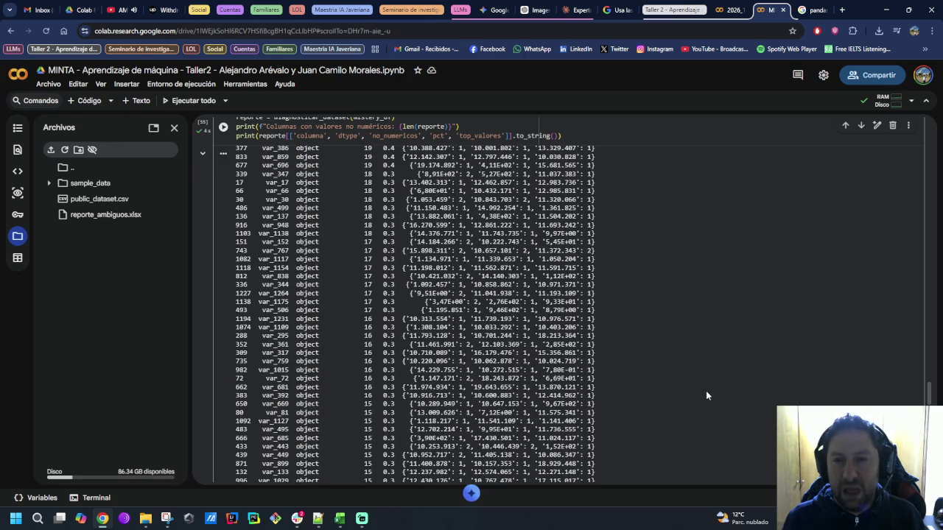
left_click(581, 6)
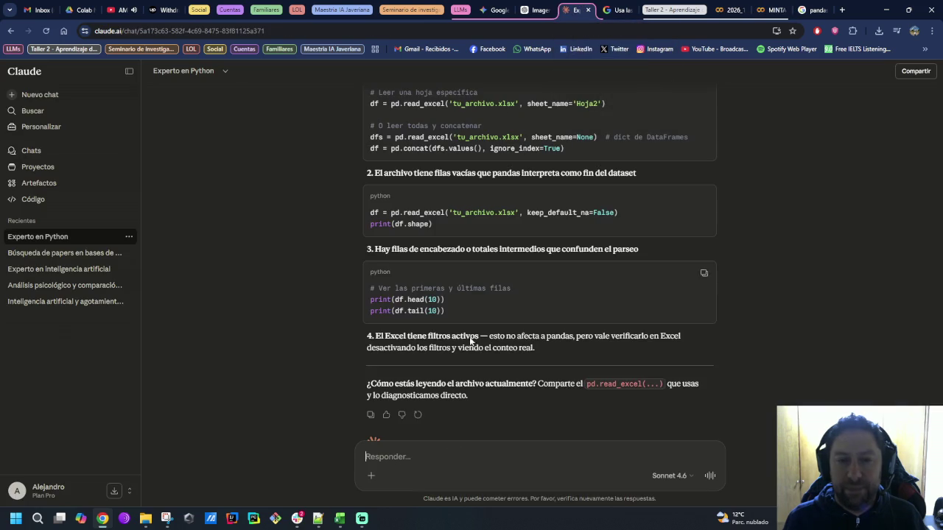
Step: Ask Claude how many values contain 1, 2, 3 or more than three dots
type("Revisemos cuantos números de todo el dataset tienen más de")
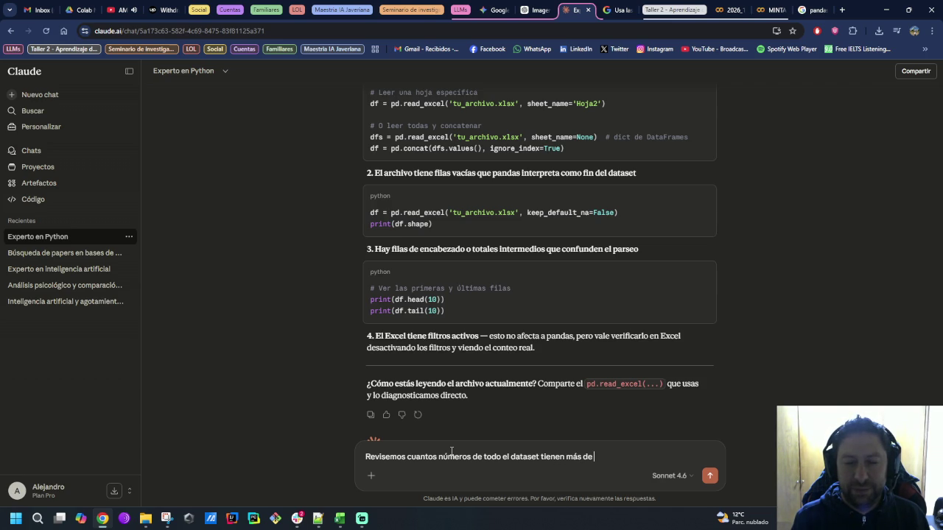
type("1m")
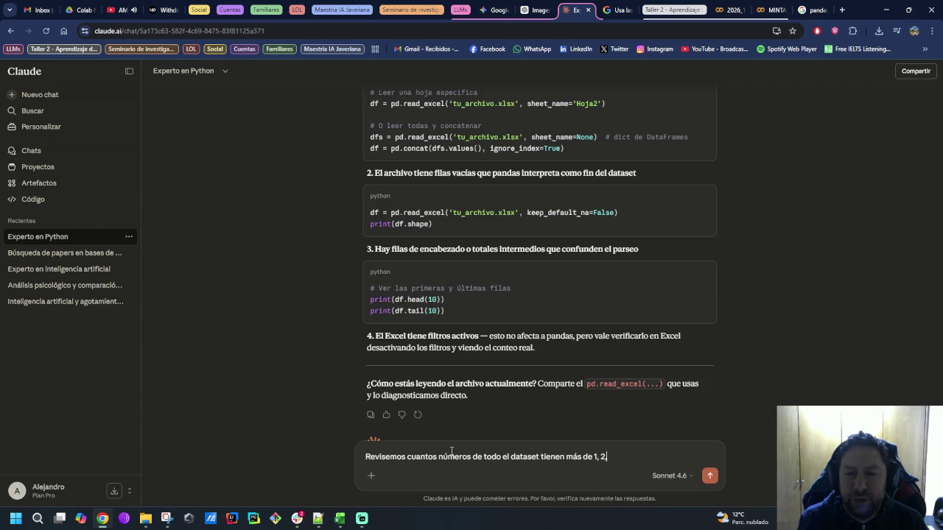
key("BackSpace")
type("y más de tres puntos \".")
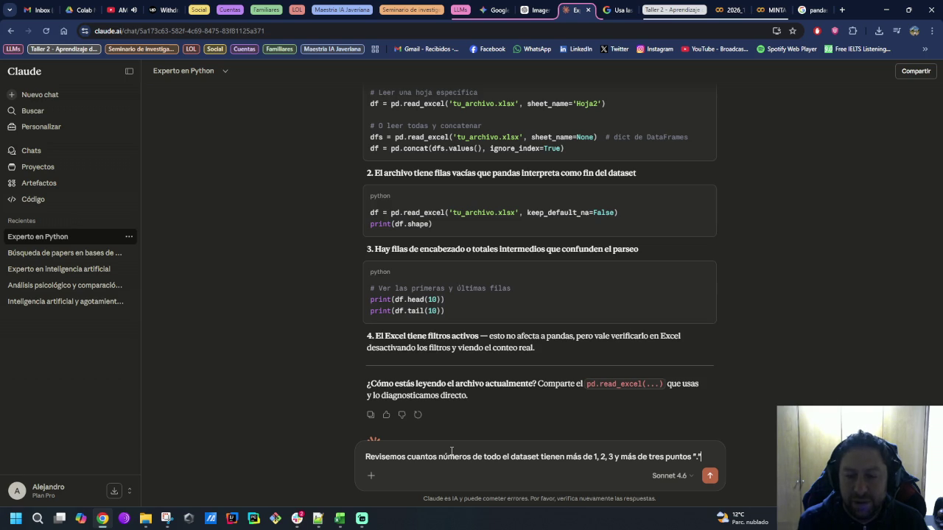
key("Return")
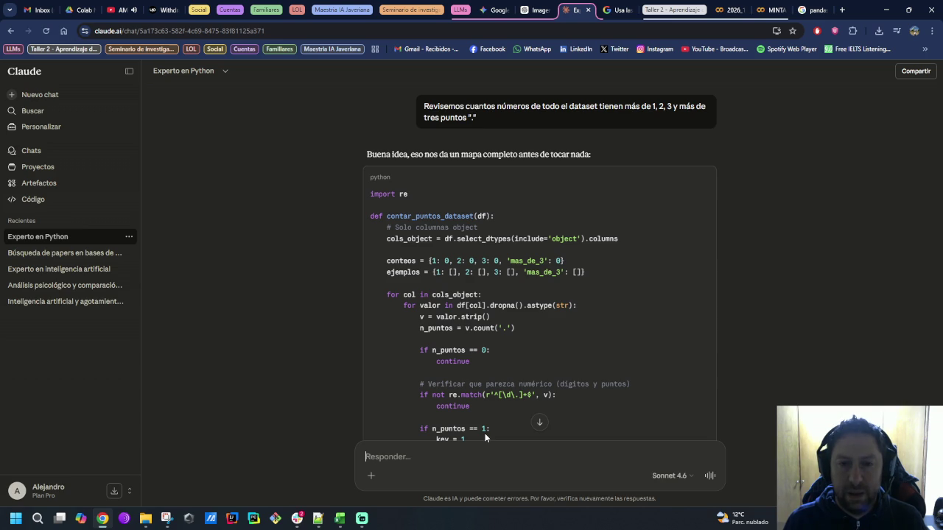
Step: Scroll through the reply and select the contar_puntos_dataset code
scroll(485, 433, "down", 1)
scroll(483, 420, "down", 2)
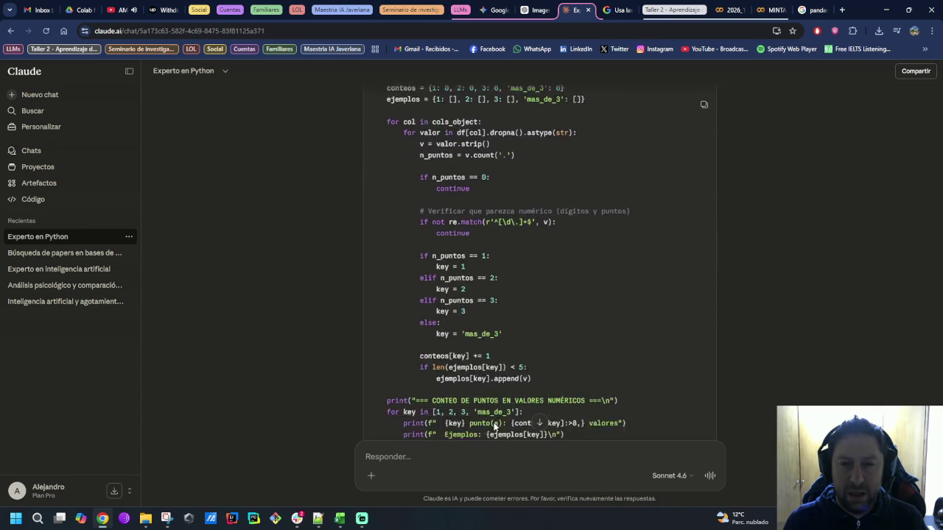
scroll(480, 400, "down", 1)
left_click_drag(479, 384, 365, 118)
key("ctrl+c")
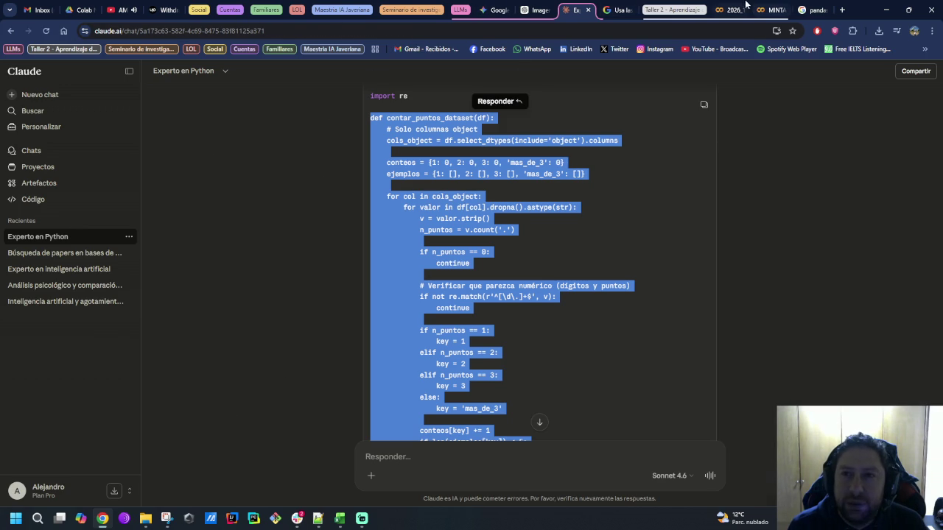
Step: Back in the Colab notebook, collapse the long diagnostic output table
left_click(766, 10)
scroll(326, 336, "up", 3)
scroll(327, 337, "up", 3)
scroll(327, 337, "up", 3)
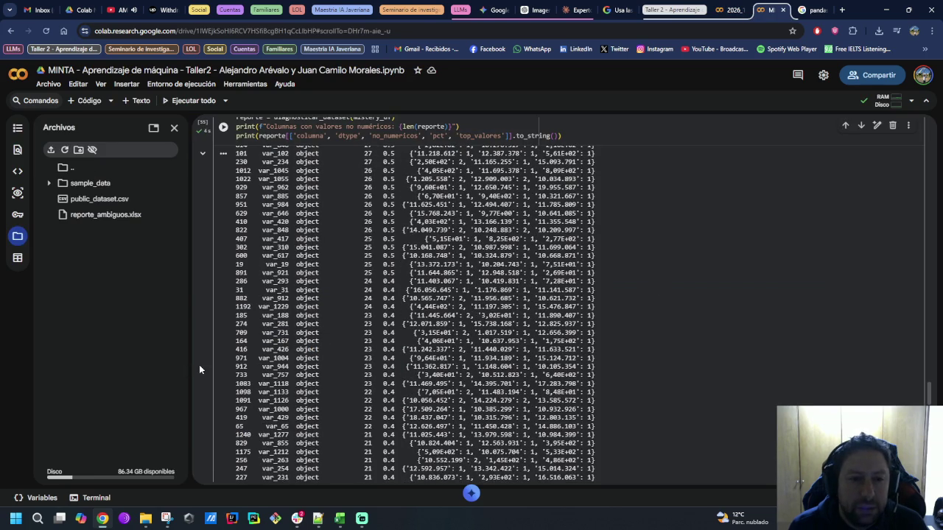
scroll(199, 369, "up", 5)
scroll(199, 369, "up", 3)
scroll(199, 369, "down", 2)
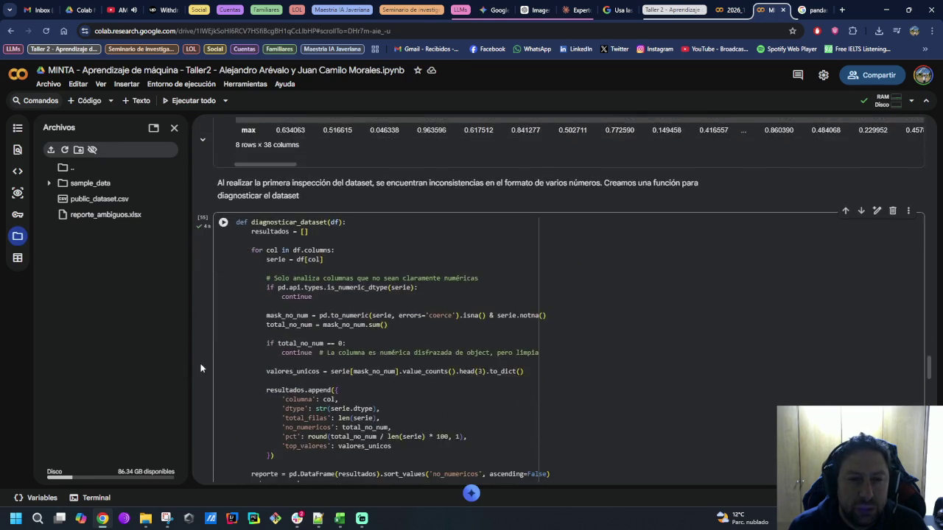
scroll(199, 365, "down", 4)
scroll(192, 383, "down", 5)
scroll(199, 332, "up", 3)
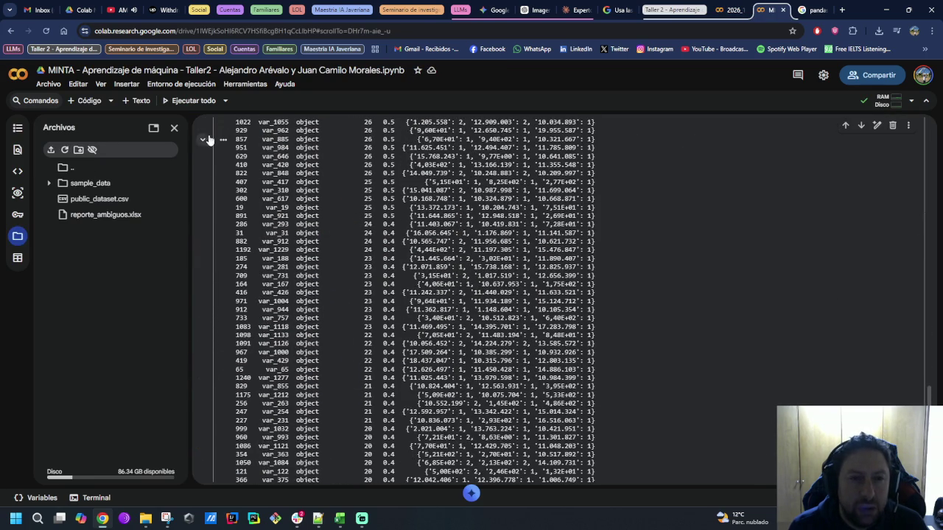
left_click(206, 139)
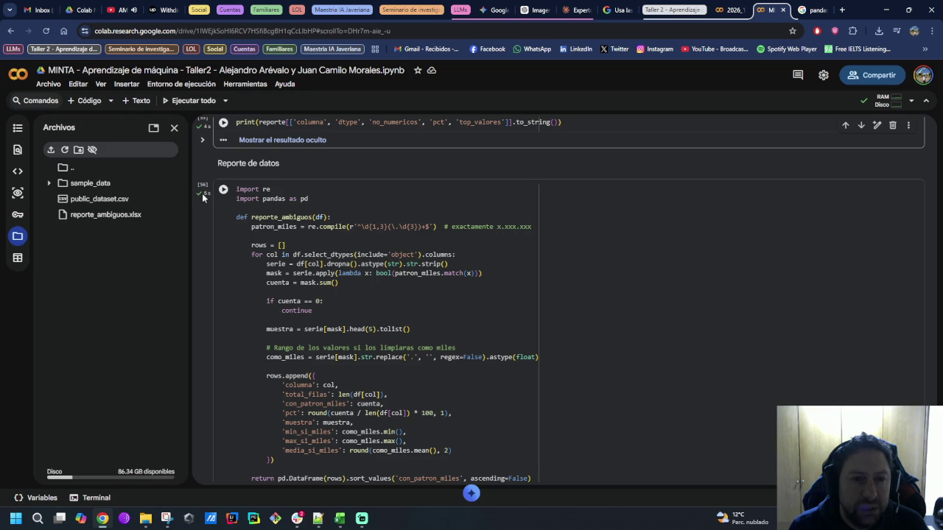
Step: Hide the reporte_ambiguos output and add a new text cell below it
scroll(214, 295, "down", 3)
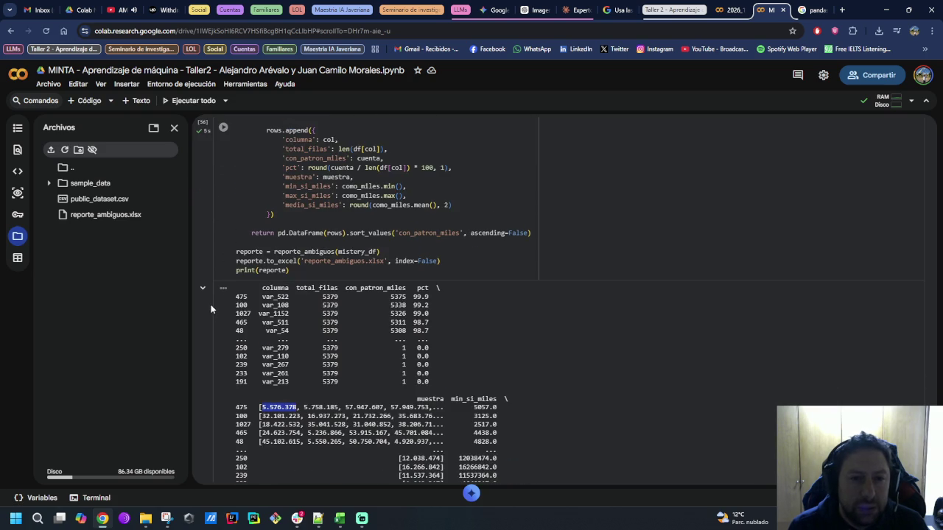
left_click(202, 292)
mouse_move(544, 299)
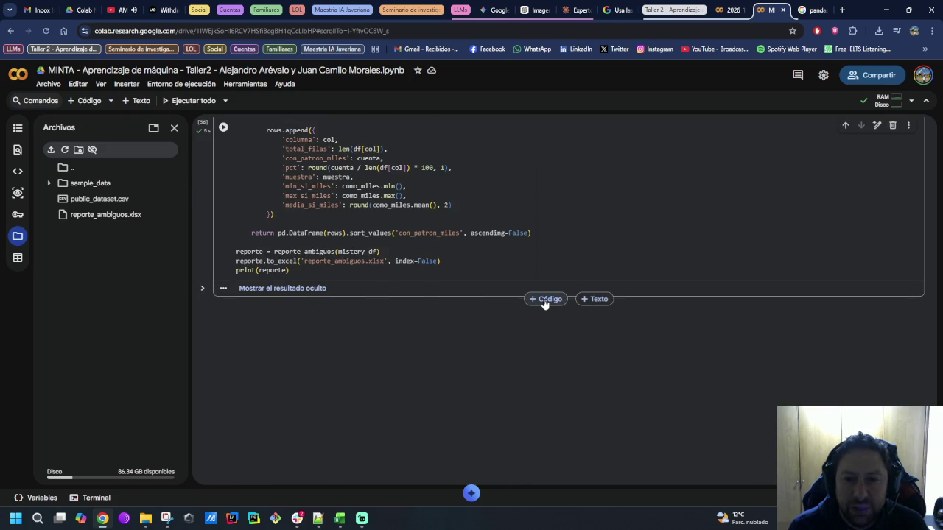
left_click(598, 300)
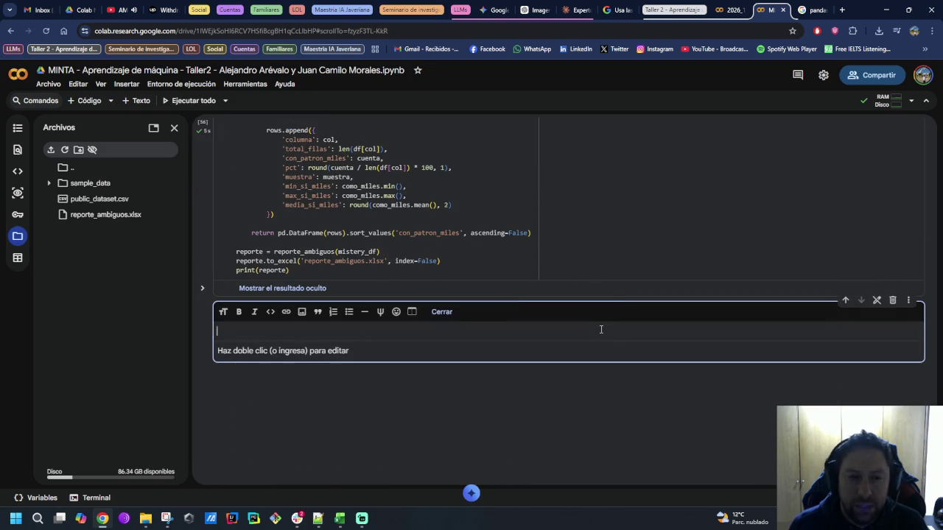
Step: Add a 'Diagónsico (3)' heading and a code cell holding the contar_puntos_dataset code
type("Diagónsic")
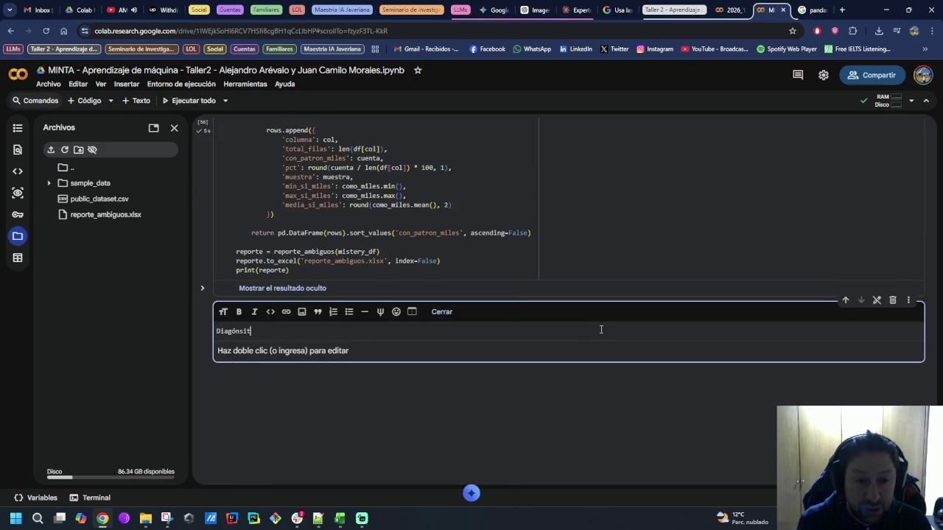
type("o (2 B")
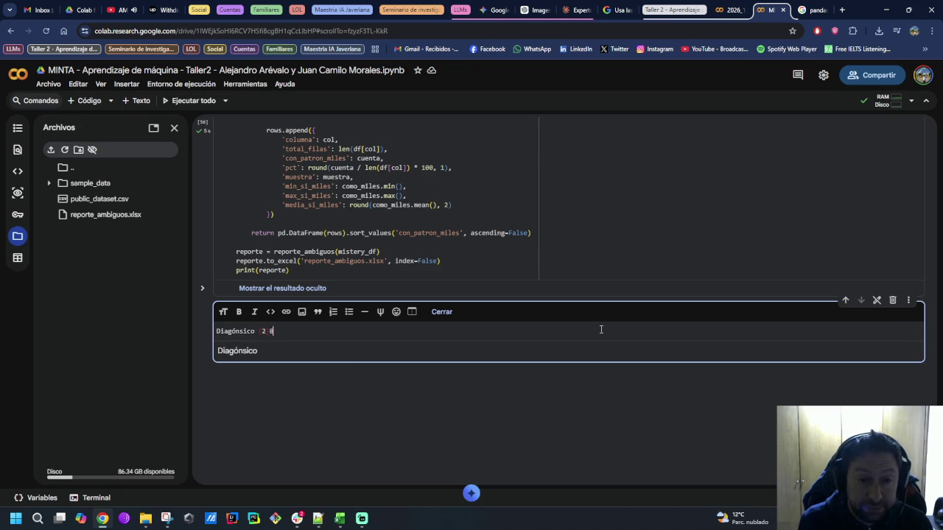
type("3)")
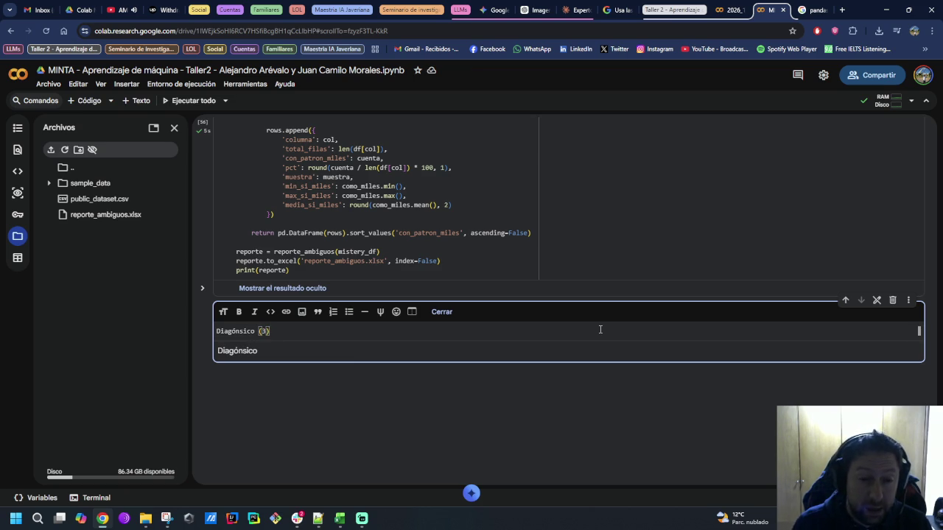
left_click(499, 404)
left_click(551, 364)
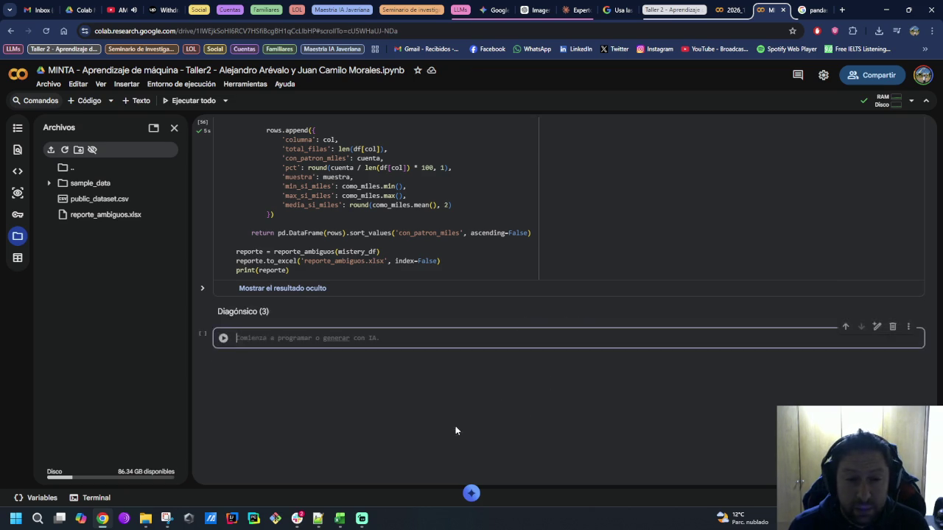
key("ctrl+v")
Step: Replace the df argument with mistery_df in the function call and run the cell
scroll(335, 368, "up", 2)
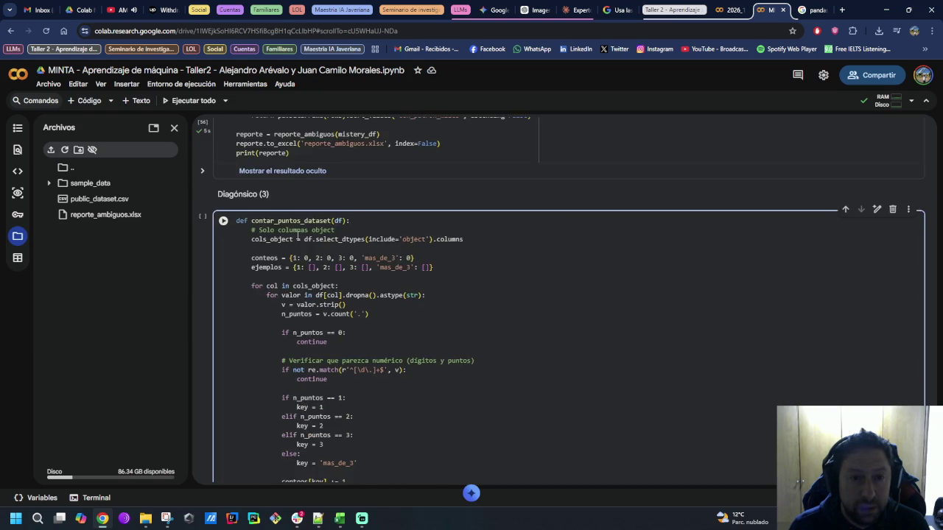
scroll(321, 233, "up", 2)
double_click(358, 232)
key("ctrl+c")
double_click(338, 318)
scroll(367, 349, "down", 2)
scroll(343, 399, "down", 1)
double_click(324, 419)
key("ctrl+v")
left_click(222, 128)
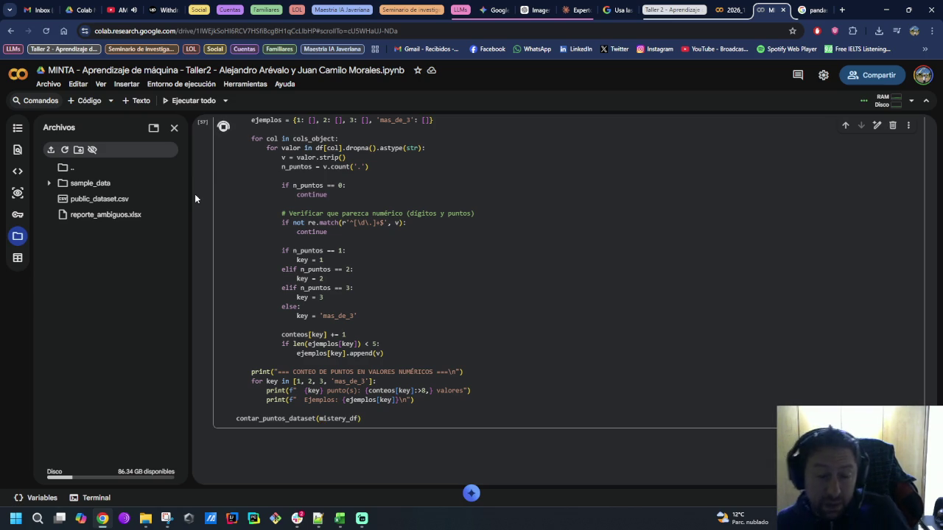
scroll(246, 395, "down", 1)
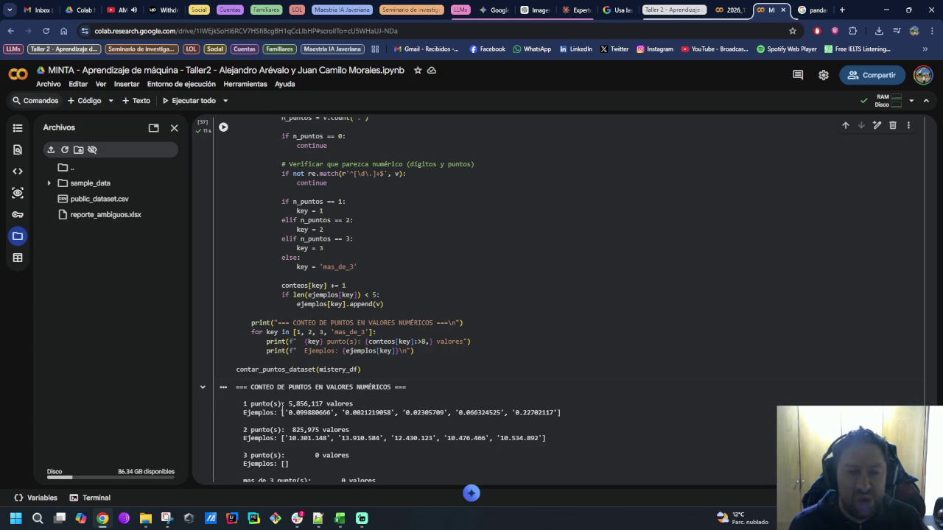
Step: Select the dot-count output (5,856,117 one-dot, 825,975 two-dot values) and return to Claude
scroll(566, 414, "down", 1)
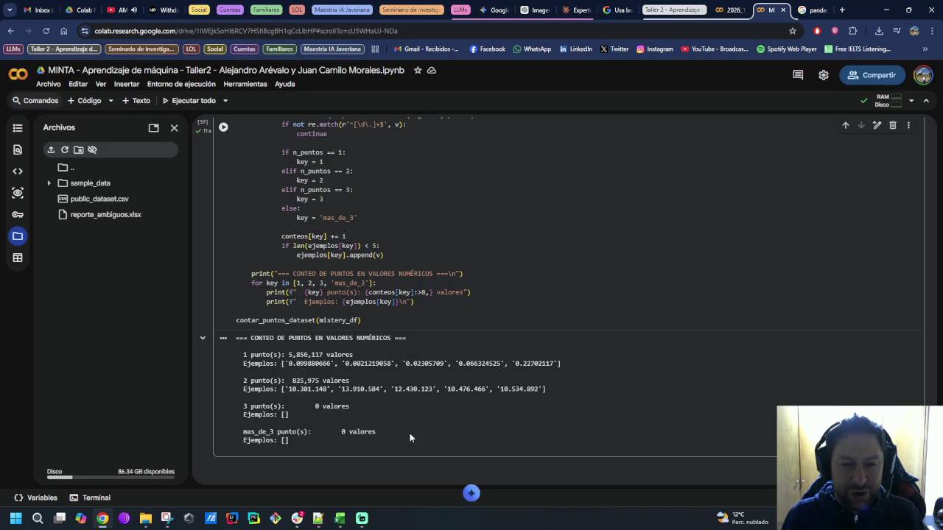
left_click_drag(304, 441, 237, 338)
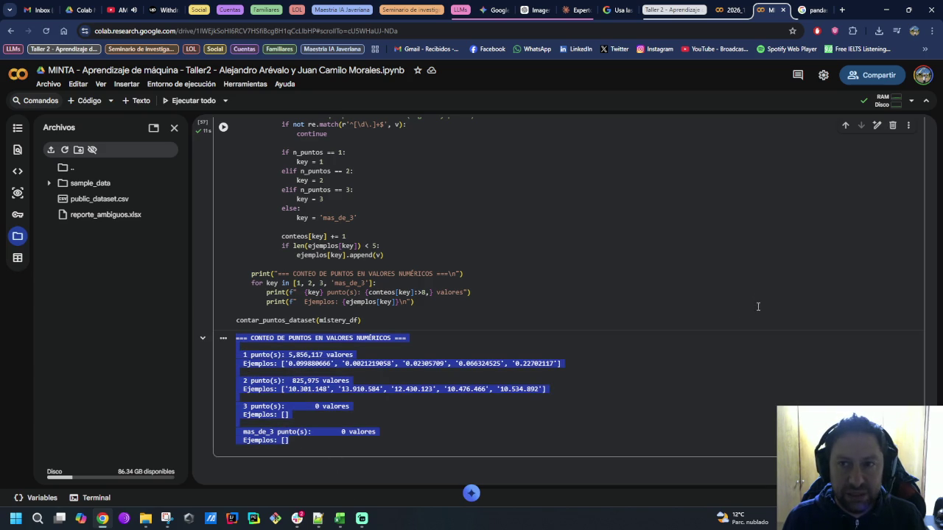
left_click(563, 9)
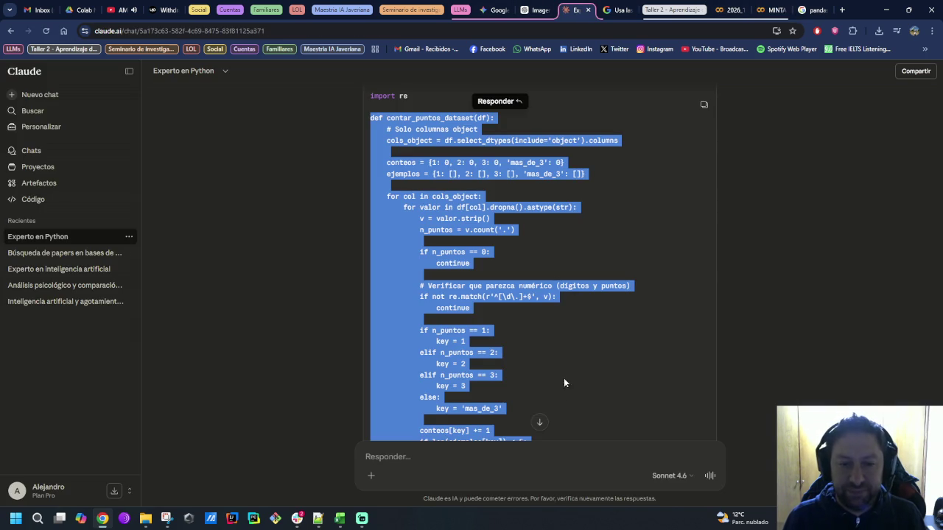
Step: Send Claude the dot-count output with a 'Con esta salida parecen con separador de miles' message
left_click(556, 458)
type("Con esta salida parecen con separador de miles.")
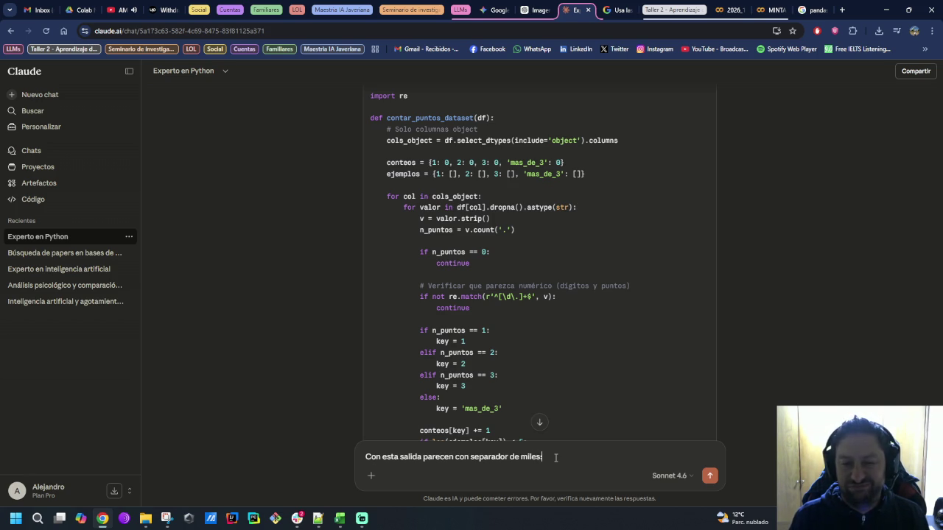
key("ctrl+v")
key("Return")
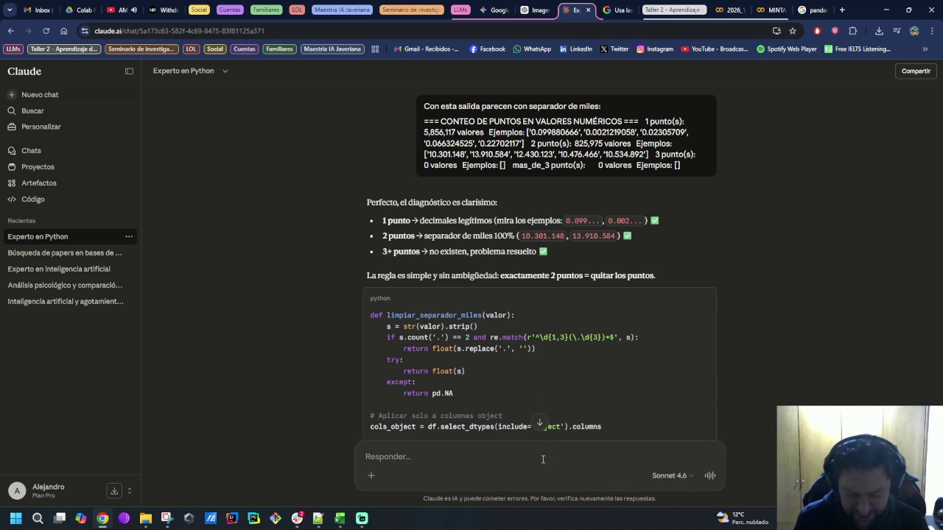
Step: Tell Claude that some values arrive in scientific notation
type("Bueno, pero hay otro problema. Algunos datos están")
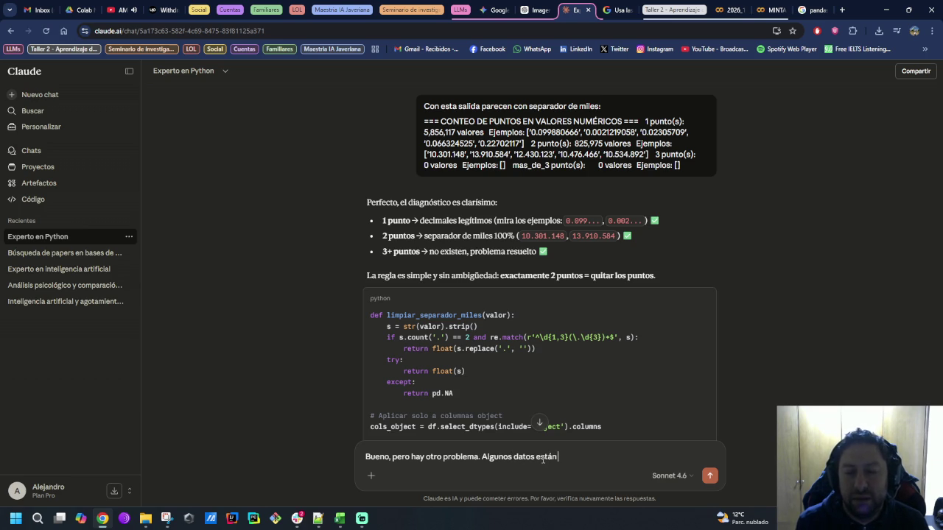
type(" en notación científica")
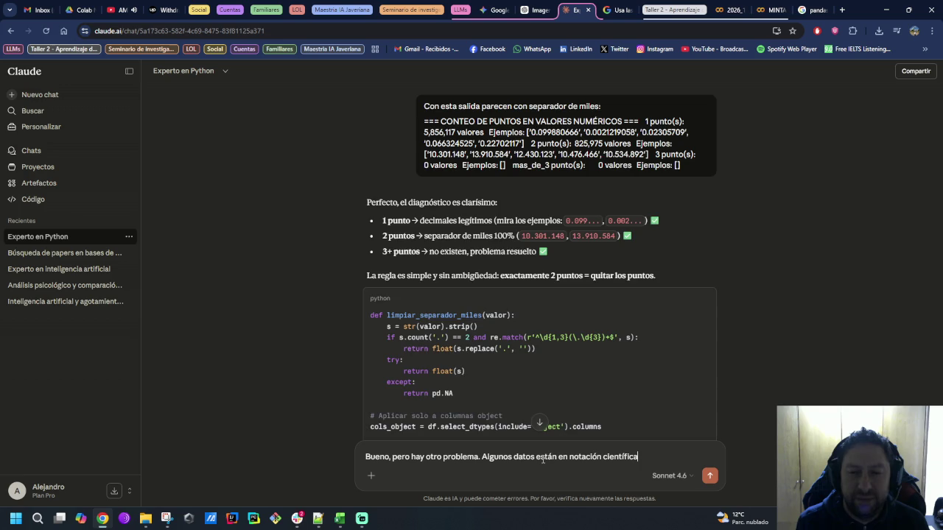
key("Return")
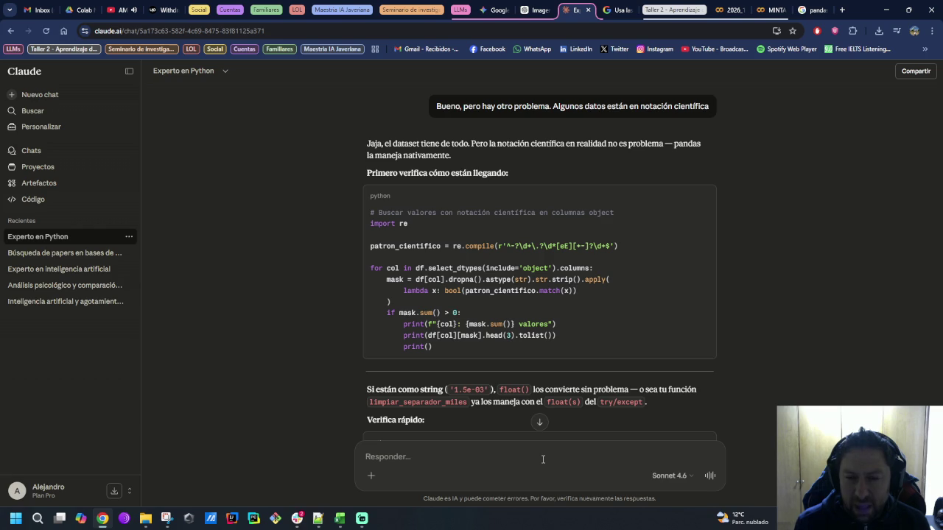
left_click(543, 460)
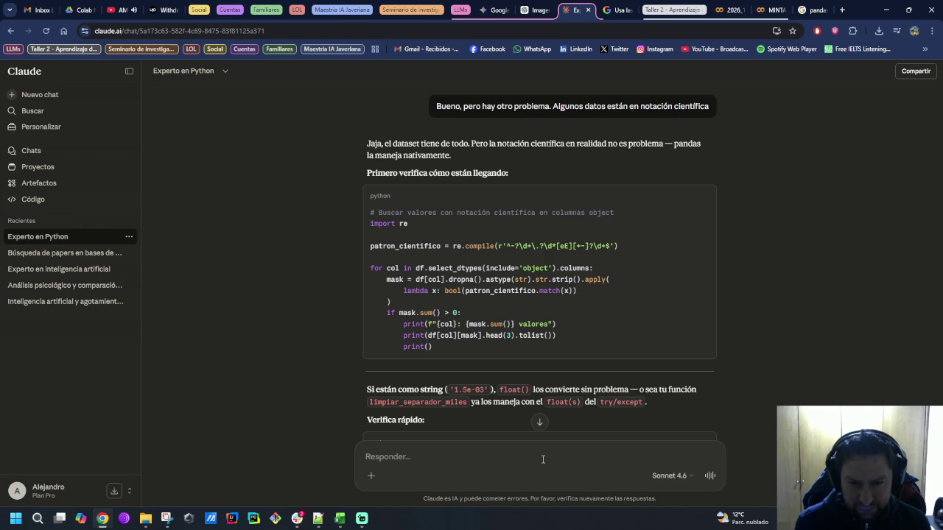
Step: Ask Claude 'A ver, pero un momento, qué hacemos primero?'
type("A ver, pero un momento, qué")
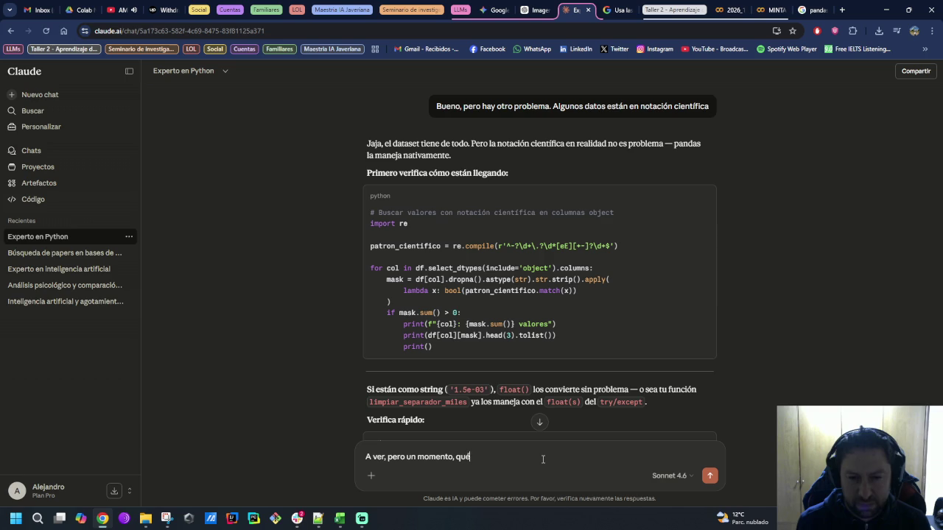
type("?")
key("Return")
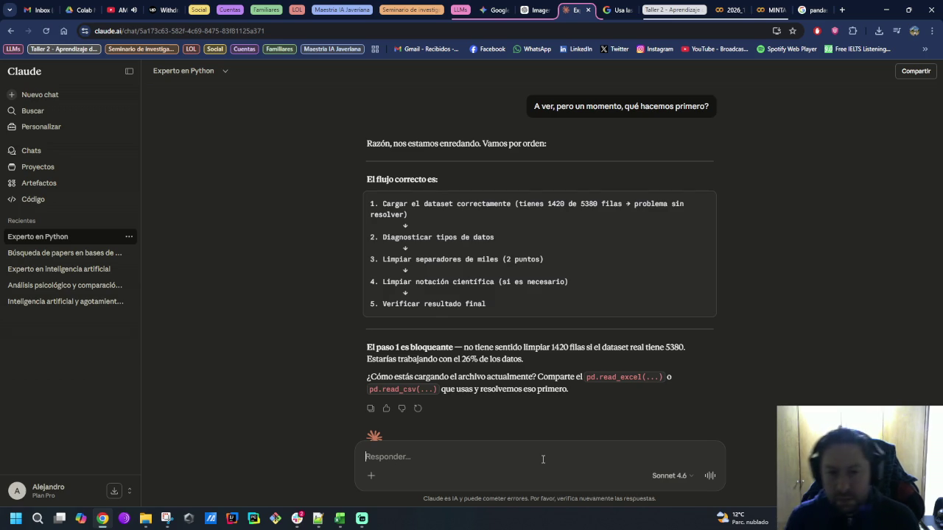
Step: Reply 'No, parece que ya lo cargó todo bien.' and return to the Colab notebook
type("N")
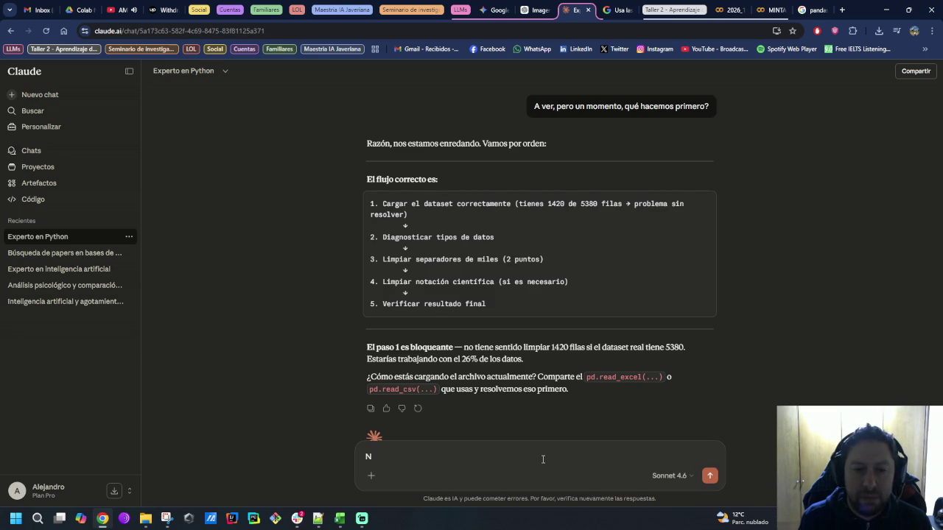
type("o, parece que")
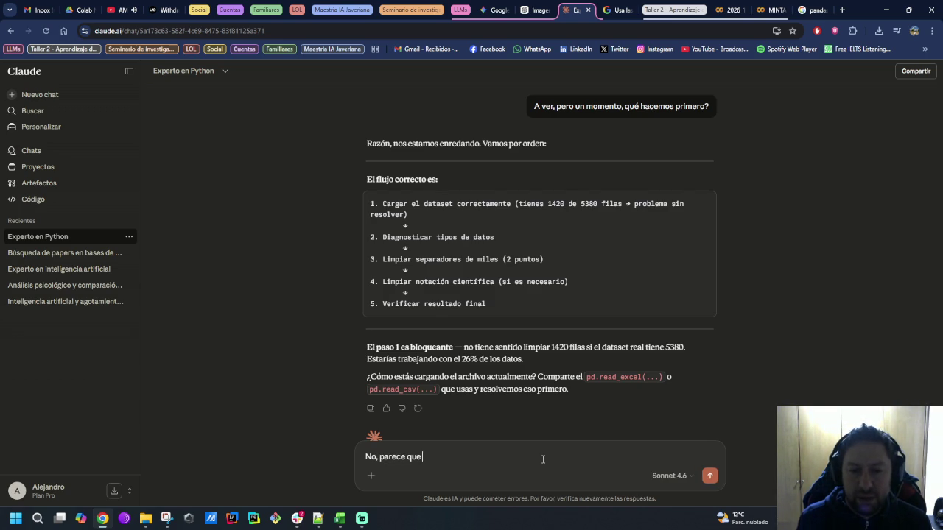
type(" lo c")
type(" todo bien.")
key("Return")
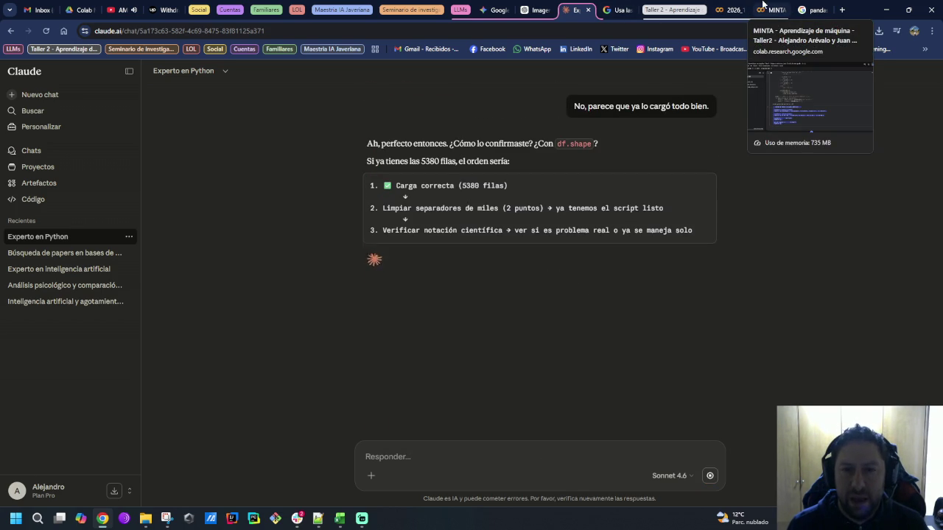
left_click(766, 9)
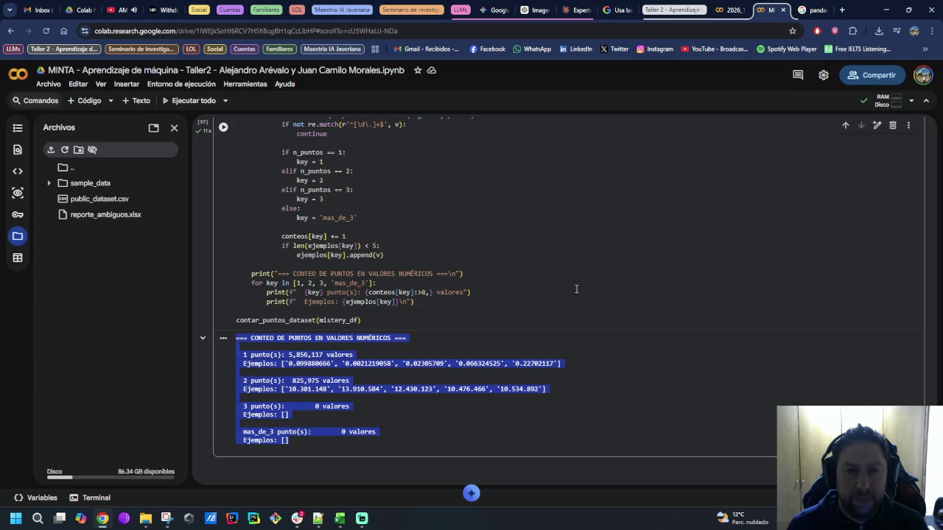
Step: Rerun import cell [54] and diagnosticar_dataset cell [55], reloading mistery_df as (5379, 1281)
scroll(541, 336, "up", 5)
scroll(530, 369, "up", 5)
scroll(522, 395, "up", 5)
scroll(479, 368, "up", 5)
scroll(383, 317, "up", 5)
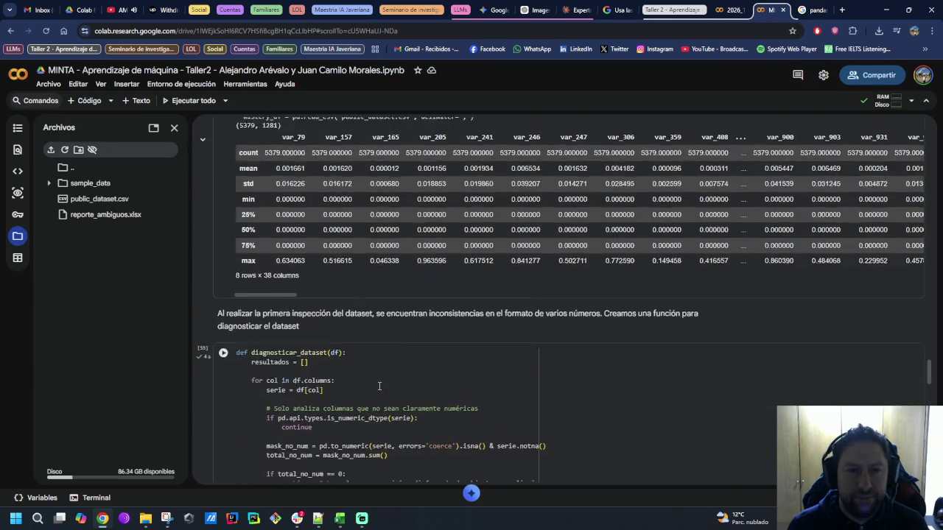
scroll(282, 266, "up", 5)
left_click(223, 212)
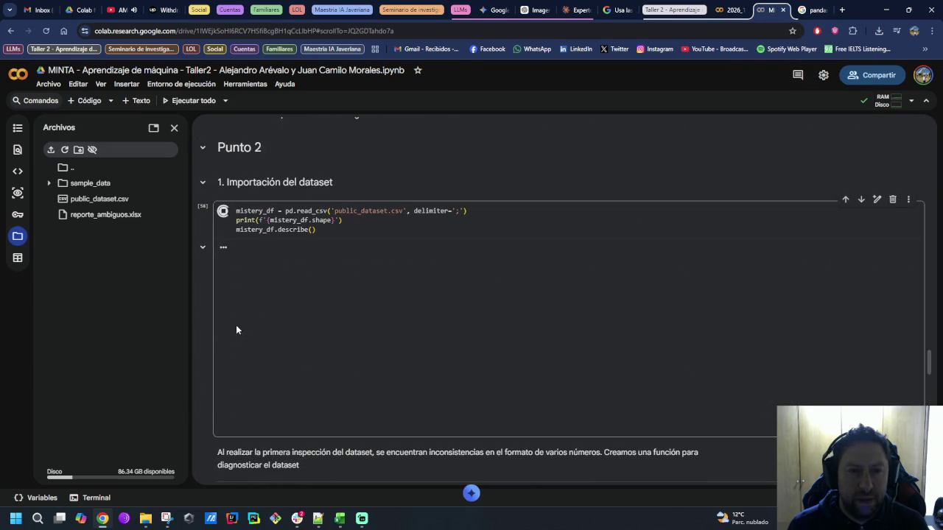
scroll(204, 343, "down", 1)
scroll(203, 343, "down", 1)
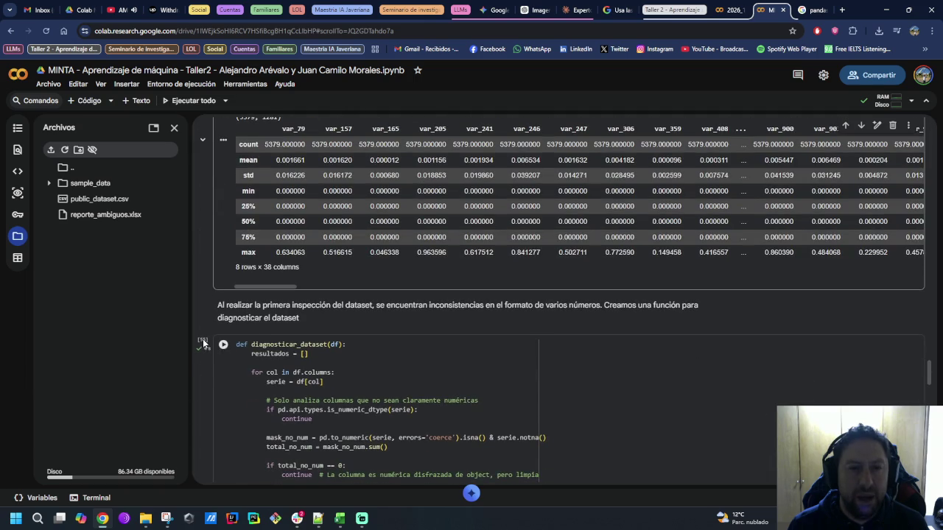
left_click(224, 351)
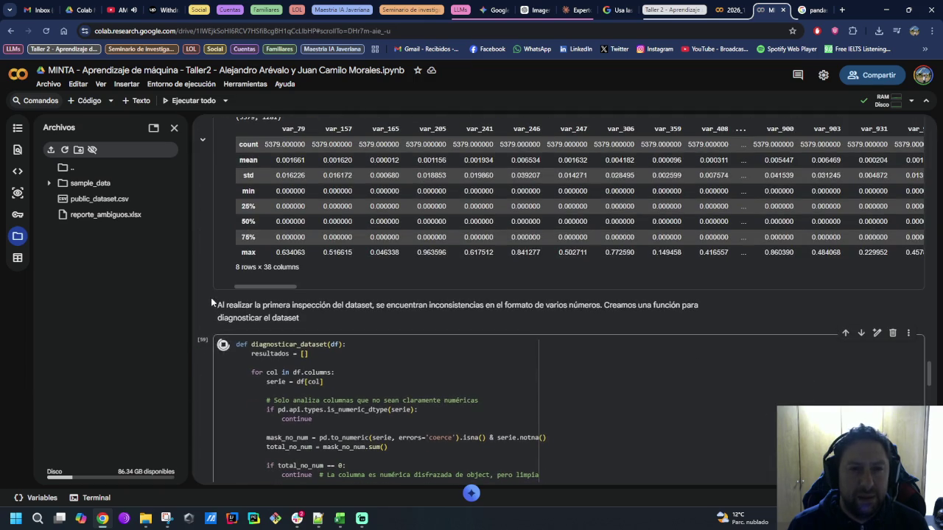
scroll(199, 314, "up", 1)
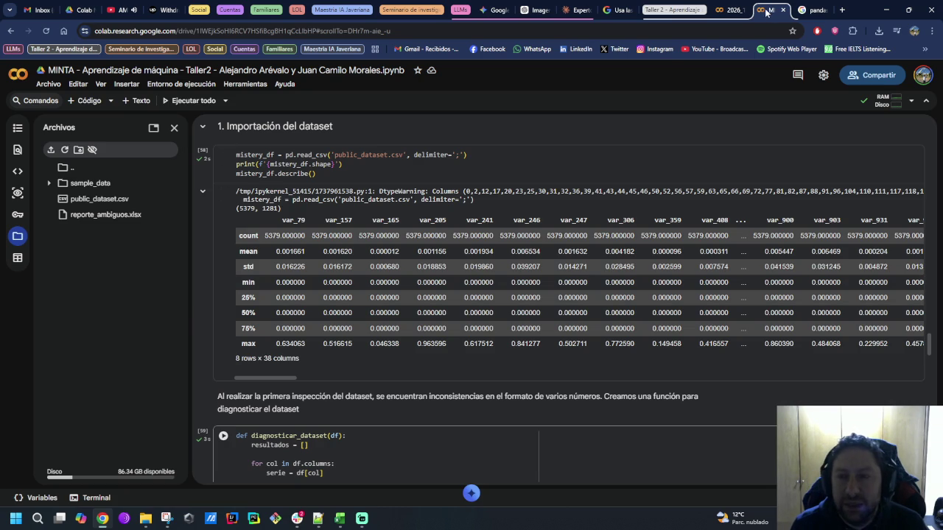
mouse_move(339, 519)
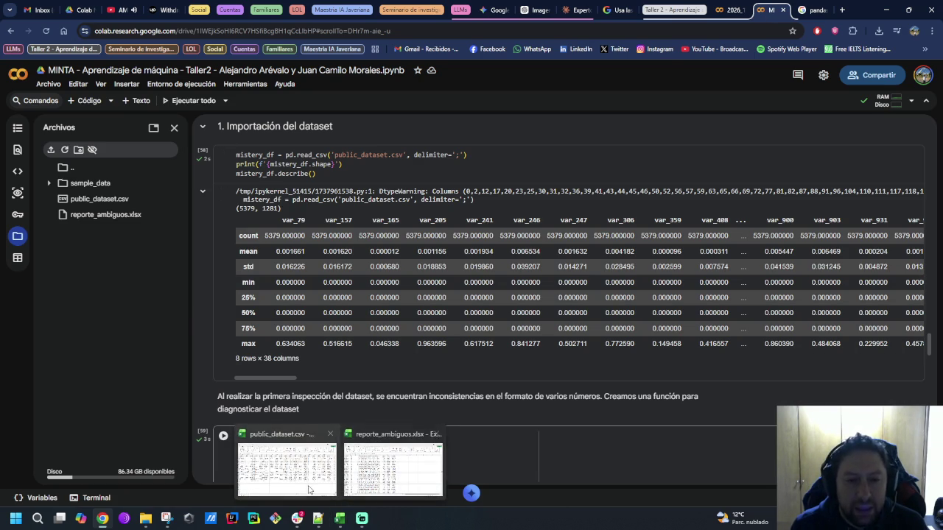
Step: Check in Excel that public_dataset.csv column AVN has 5379 data rows, then return to Colab
left_click(254, 449)
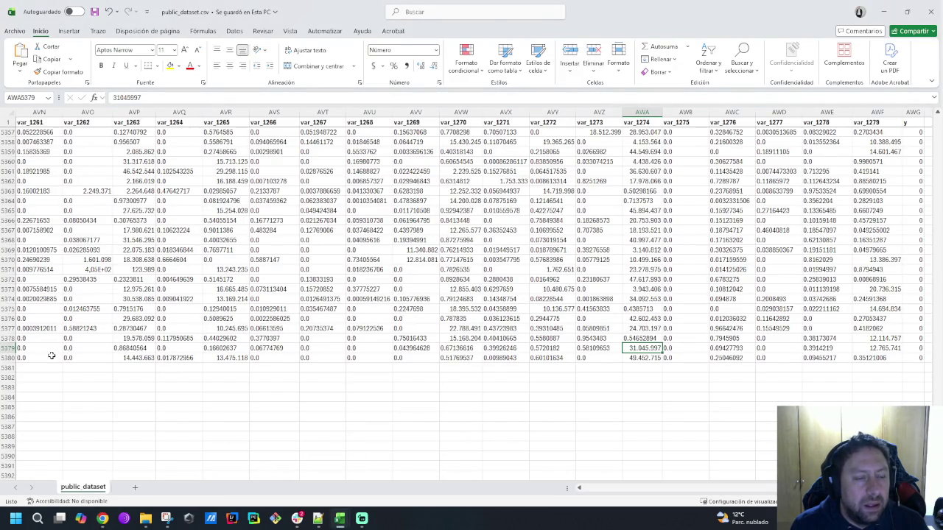
left_click_drag(49, 357, 35, 132)
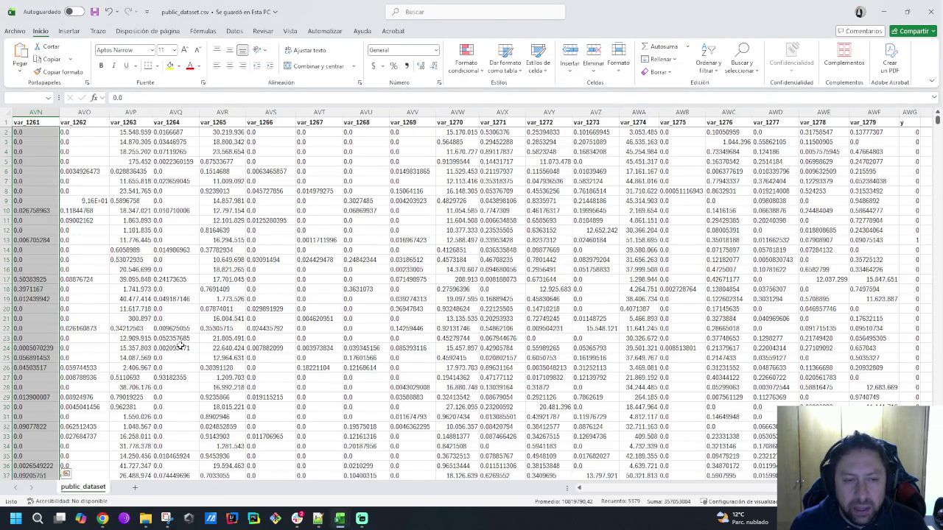
key("alt+Tab")
scroll(314, 313, "down", 1)
Step: Collapse the long diagnostic report output of cell [59]
scroll(313, 313, "down", 2)
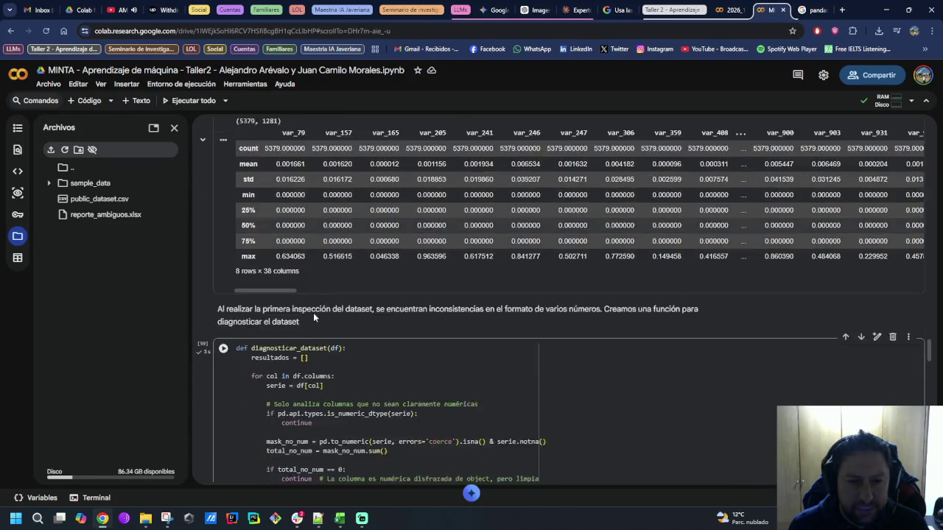
scroll(313, 315, "down", 2)
scroll(314, 315, "down", 1)
scroll(313, 315, "down", 3)
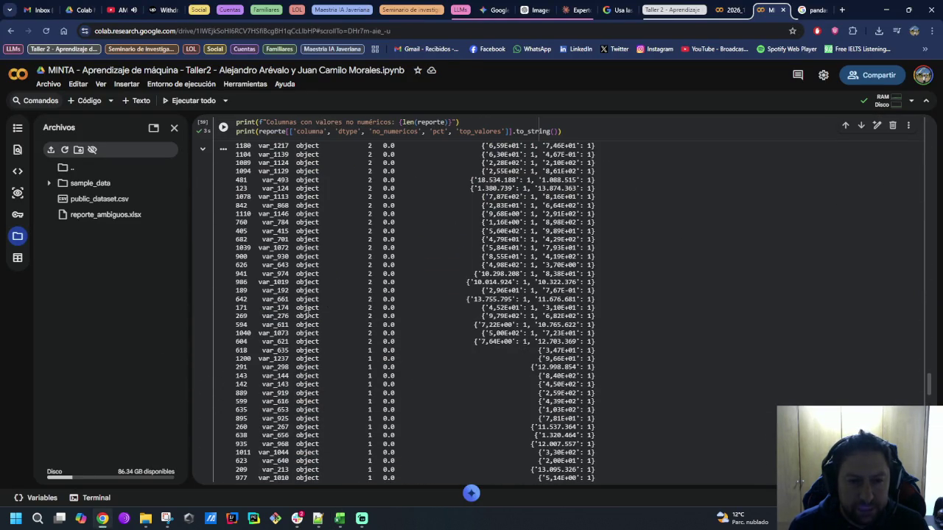
left_click(203, 150)
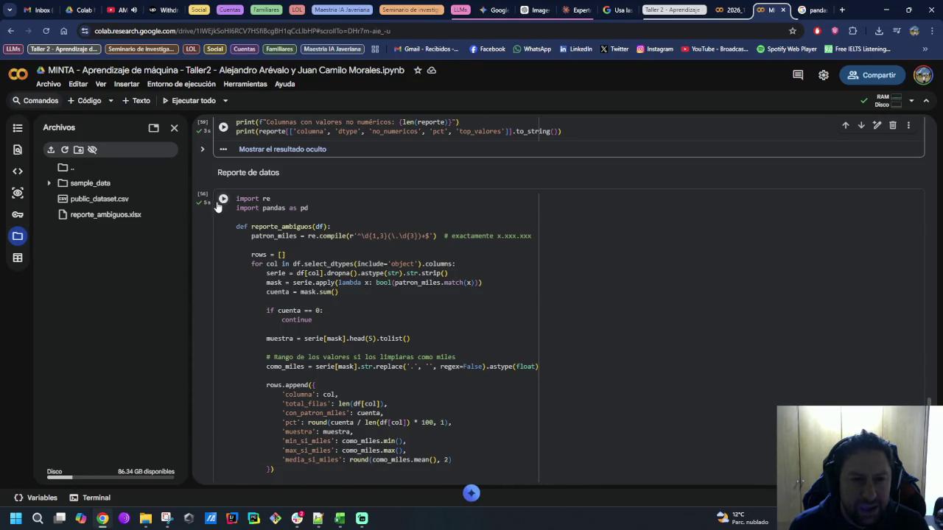
mouse_move(383, 295)
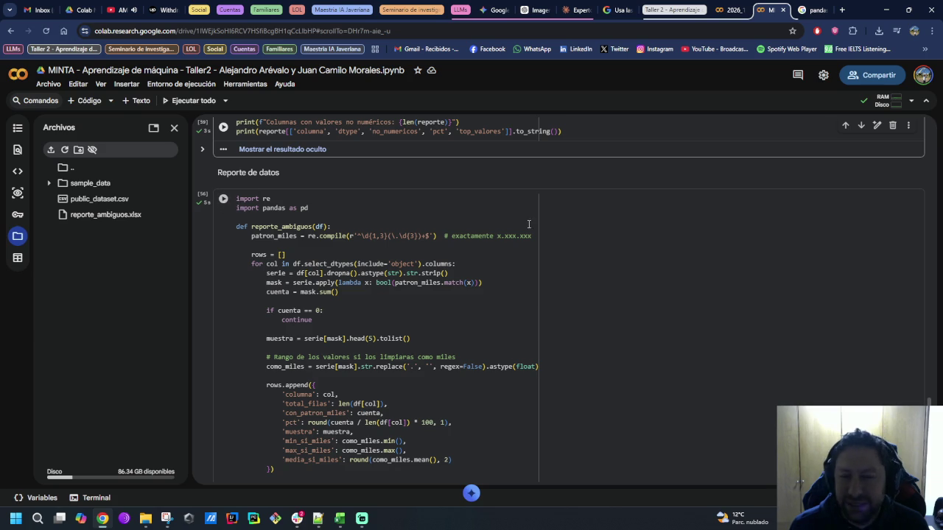
Step: Delete the reporte_ambiguos code cell from the notebook
scroll(222, 284, "down", 7)
scroll(222, 285, "up", 2)
scroll(467, 302, "up", 2)
scroll(358, 304, "down", 1)
scroll(359, 304, "up", 3)
scroll(644, 323, "up", 3)
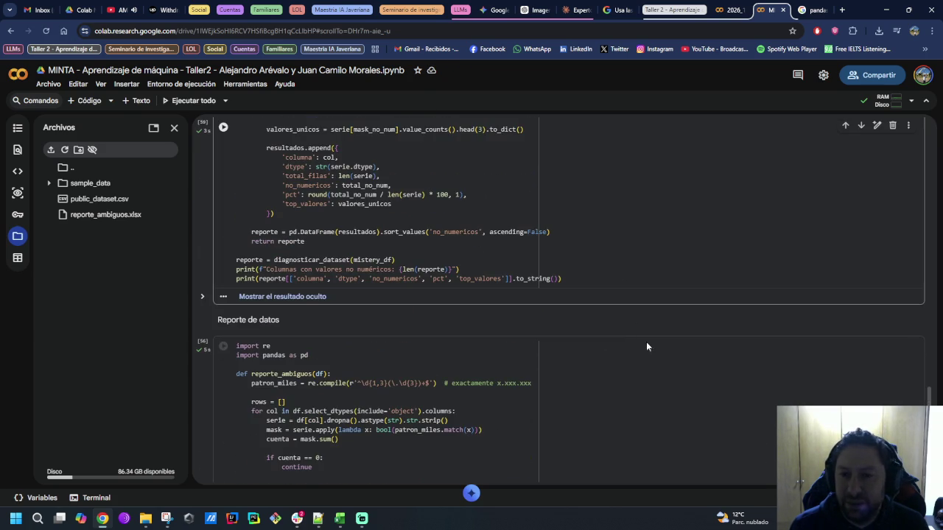
left_click(892, 335)
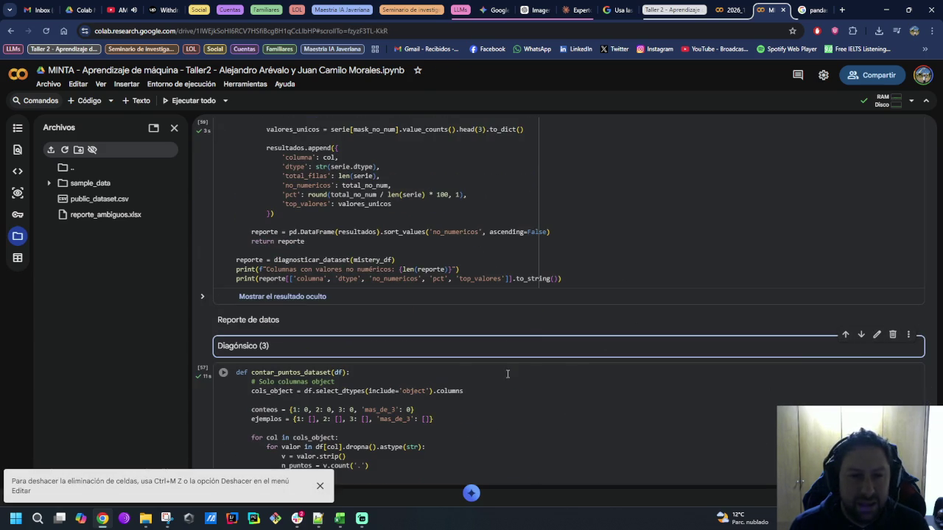
Step: Rerun the contar_puntos_dataset(mistery_df) cell
scroll(435, 368, "down", 1)
scroll(445, 361, "down", 2)
left_click(222, 228)
scroll(202, 272, "down", 3)
scroll(202, 267, "up", 3)
Step: Review the full report: 825,975 values with two dots, none with three or more
left_click(343, 273)
scroll(635, 310, "down", 3)
scroll(627, 311, "down", 1)
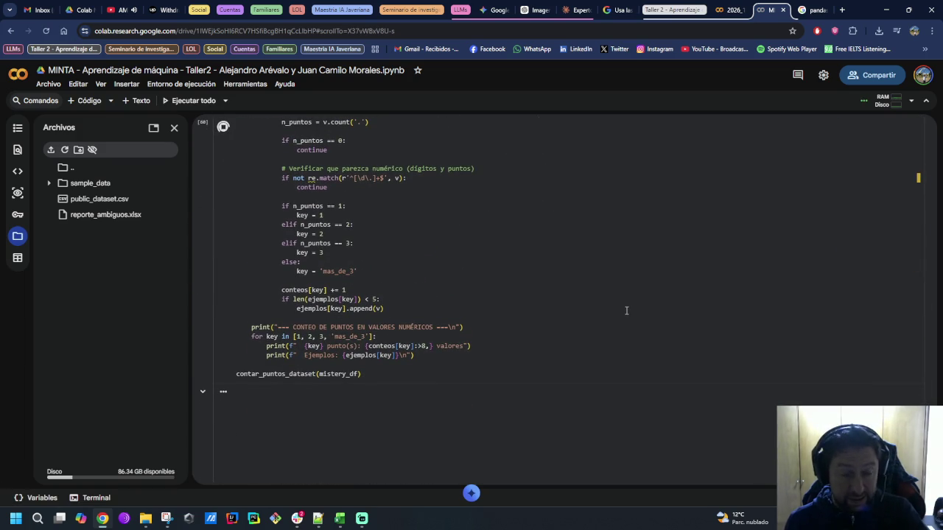
scroll(626, 311, "up", 1)
scroll(629, 317, "up", 2)
scroll(628, 318, "up", 1)
scroll(629, 321, "up", 2)
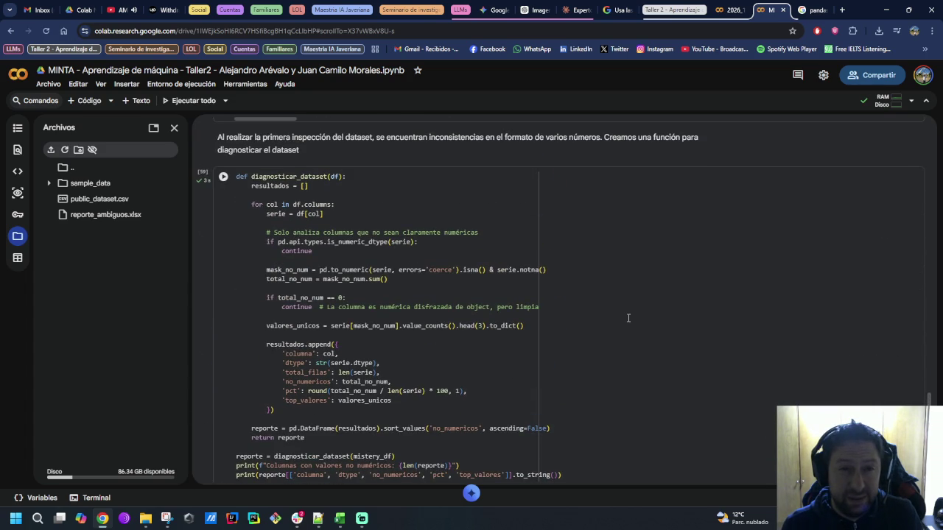
scroll(628, 318, "down", 2)
scroll(630, 317, "up", 1)
scroll(631, 315, "down", 1)
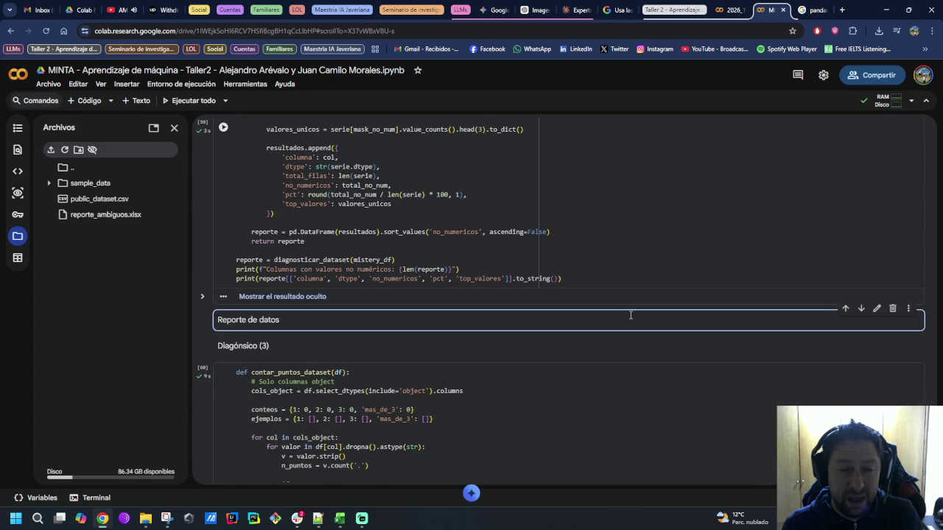
scroll(457, 339, "down", 3)
scroll(459, 339, "down", 2)
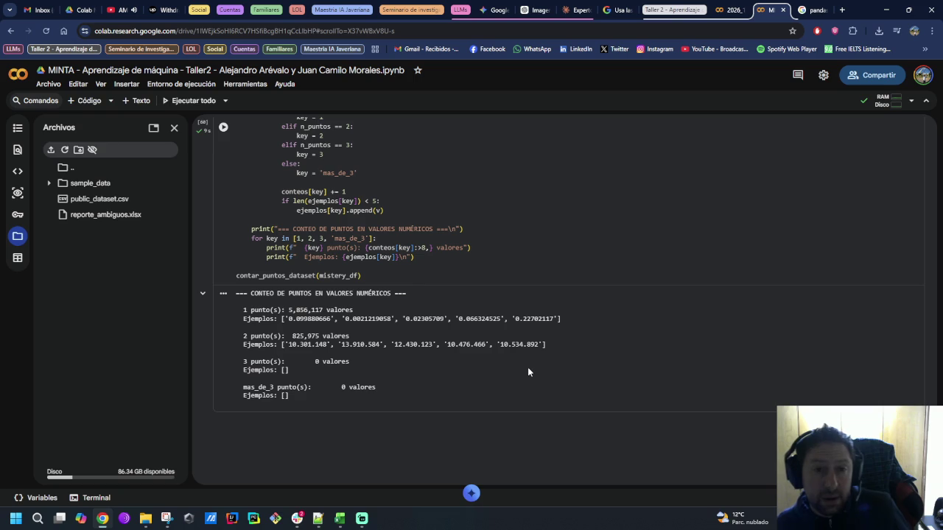
scroll(527, 367, "up", 1)
scroll(527, 372, "up", 2)
scroll(534, 370, "up", 3)
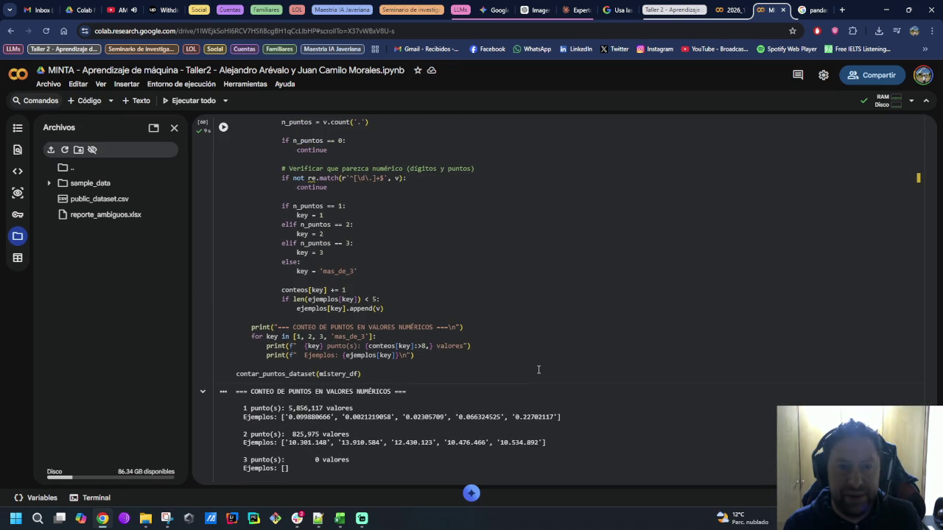
scroll(539, 370, "up", 3)
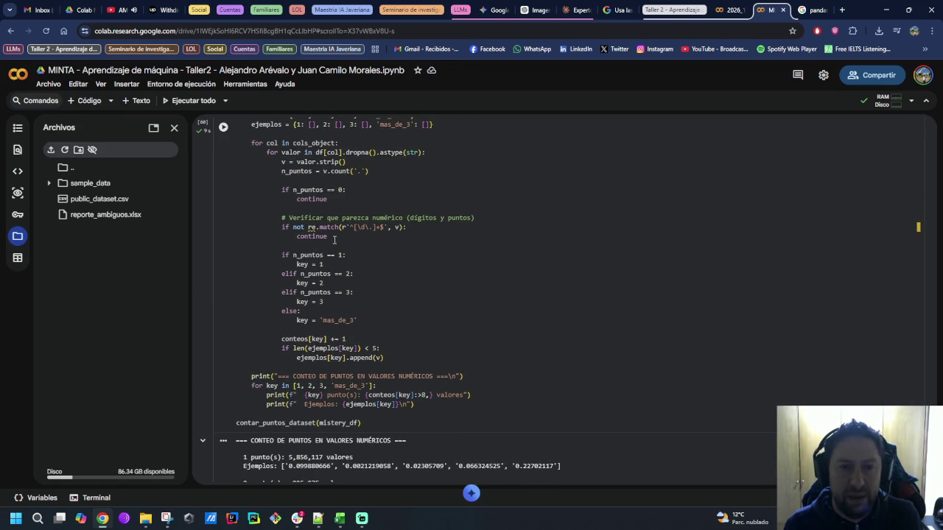
scroll(394, 325, "up", 5)
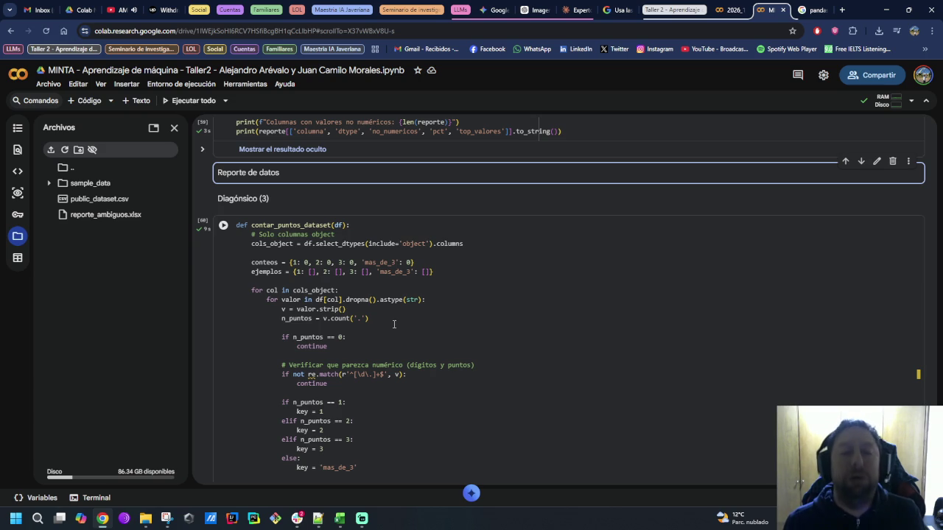
scroll(394, 324, "down", 1)
scroll(395, 324, "down", 4)
scroll(394, 324, "up", 2)
scroll(394, 325, "up", 2)
scroll(394, 324, "up", 3)
scroll(394, 324, "down", 2)
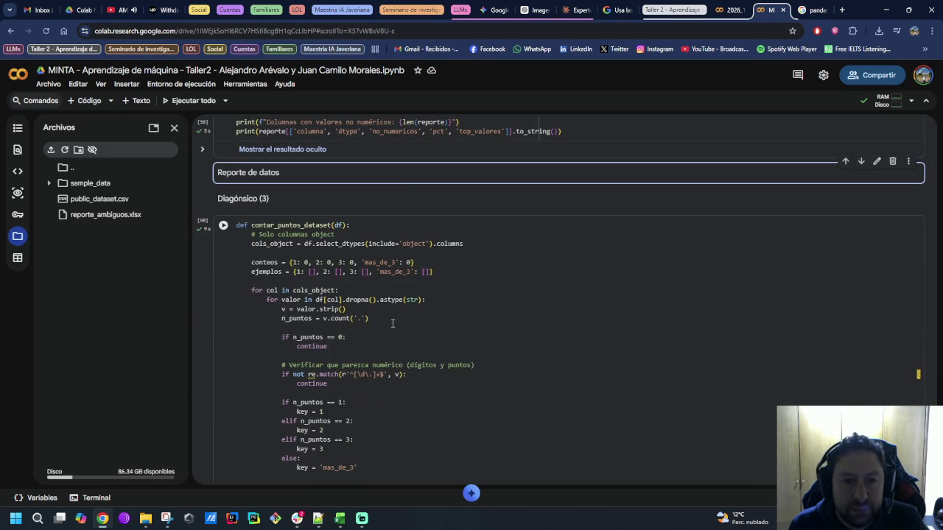
scroll(393, 323, "down", 3)
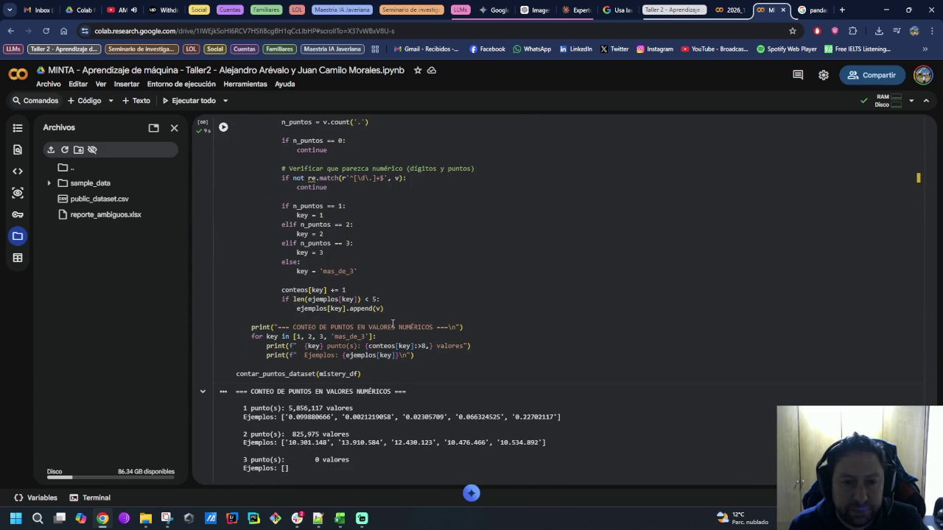
scroll(393, 323, "down", 2)
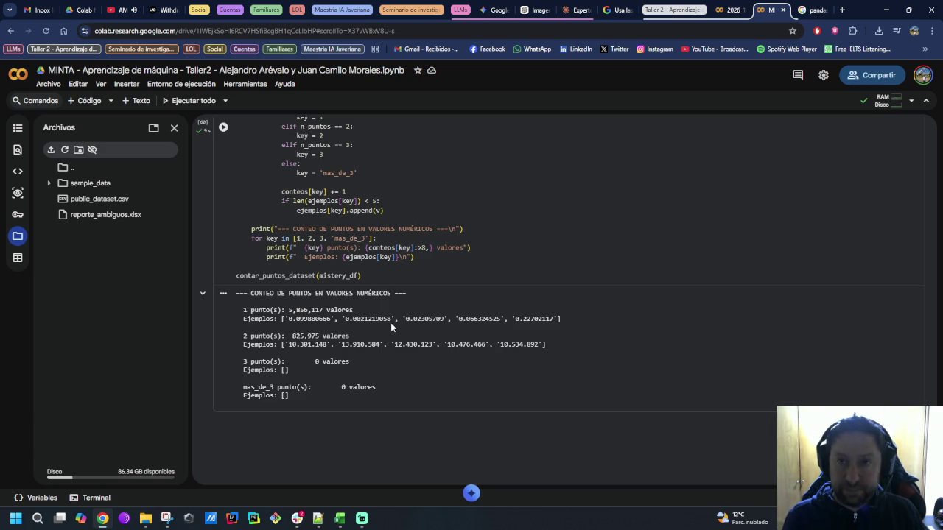
left_click(575, 10)
Step: Scroll up in Claude and select the entire limpiar_separador_miles code block
scroll(595, 348, "up", 4)
scroll(596, 346, "up", 3)
scroll(600, 349, "up", 3)
scroll(600, 350, "up", 3)
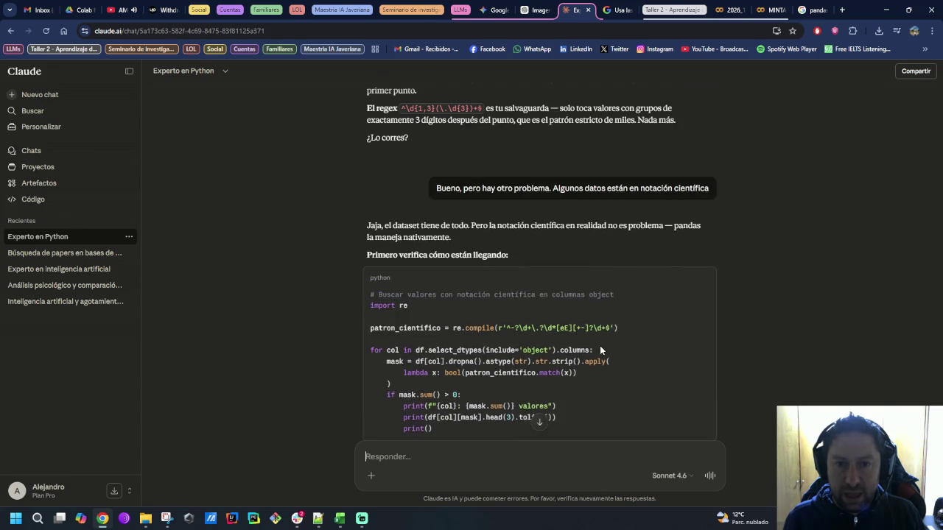
scroll(600, 345, "up", 1)
scroll(600, 346, "up", 2)
scroll(601, 346, "up", 1)
scroll(567, 355, "up", 1)
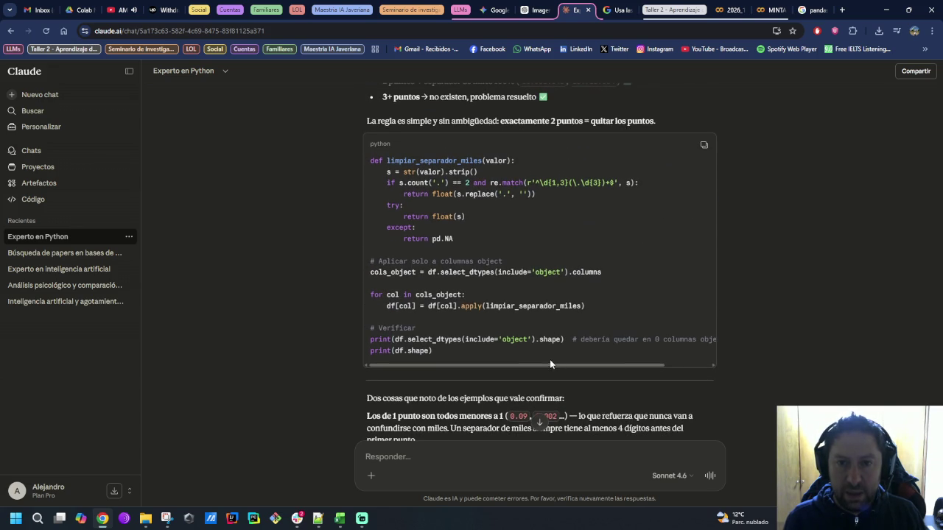
left_click_drag(428, 351, 362, 161)
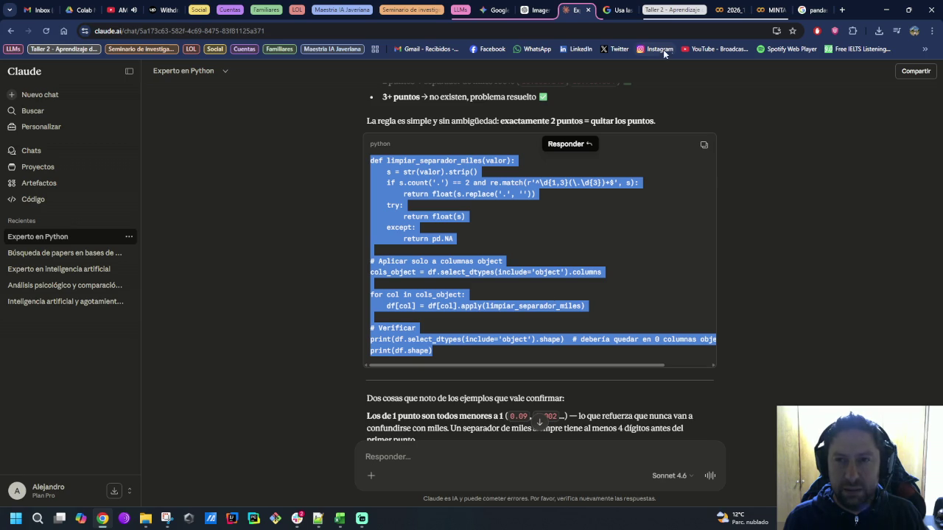
mouse_move(498, 9)
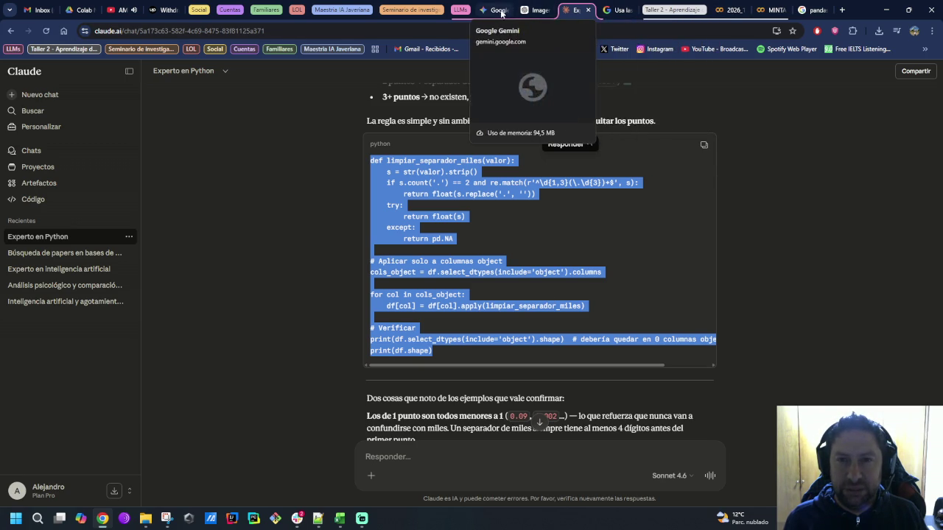
left_click(769, 10)
Step: Select all the code in the diagnosticar_dataset cell
scroll(486, 322, "up", 5)
scroll(486, 332, "up", 5)
scroll(502, 355, "up", 5)
scroll(502, 355, "up", 2)
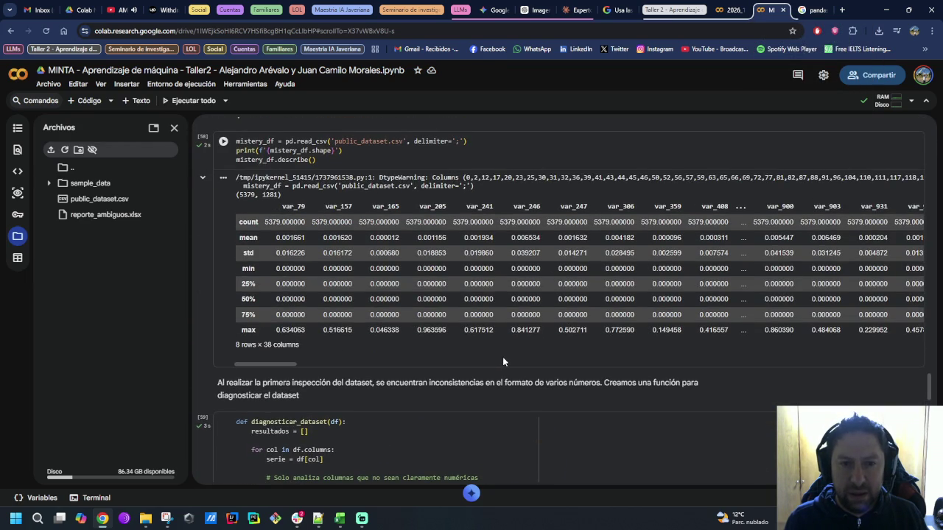
scroll(504, 361, "down", 1)
scroll(504, 361, "up", 2)
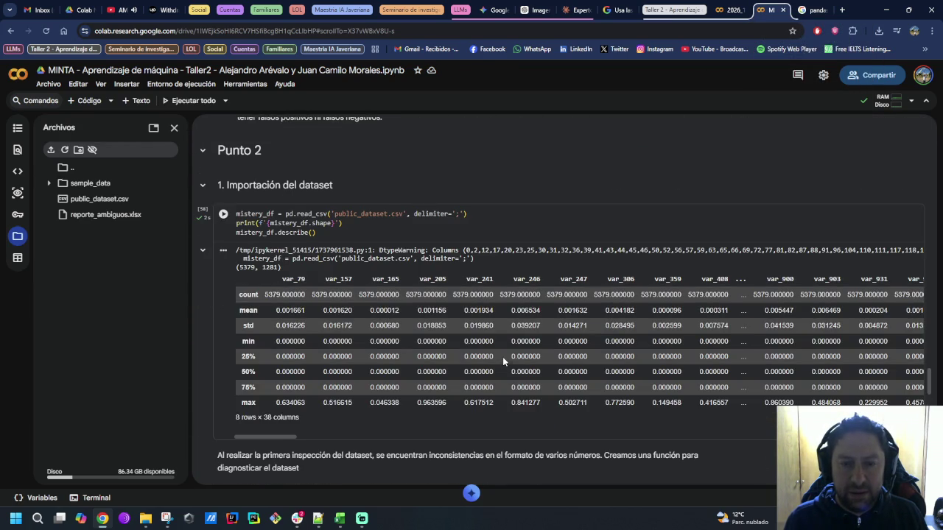
scroll(502, 357, "down", 1)
scroll(502, 356, "down", 2)
scroll(502, 357, "down", 1)
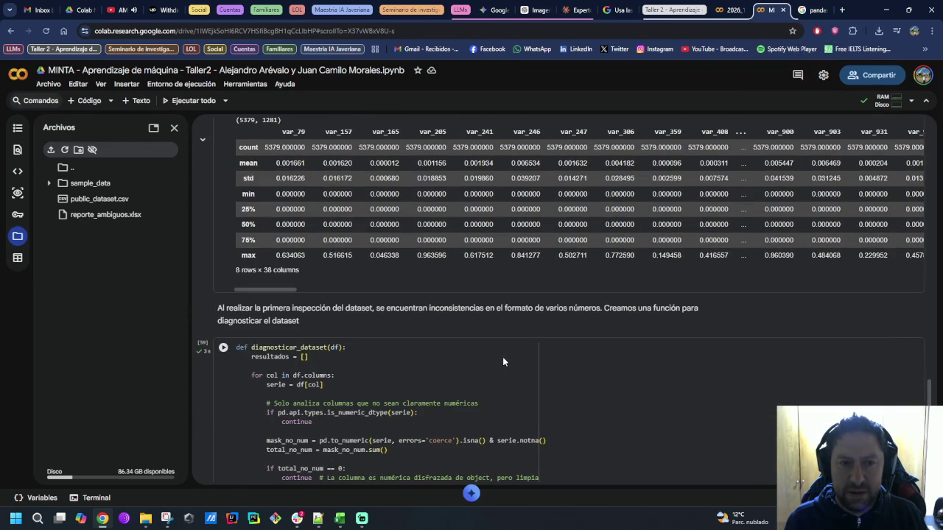
scroll(502, 357, "down", 3)
scroll(503, 356, "down", 1)
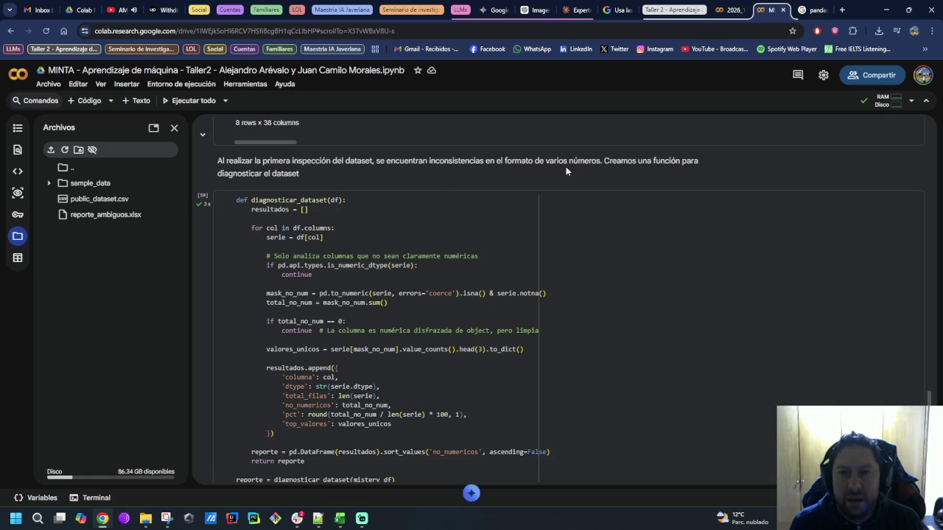
left_click(291, 200)
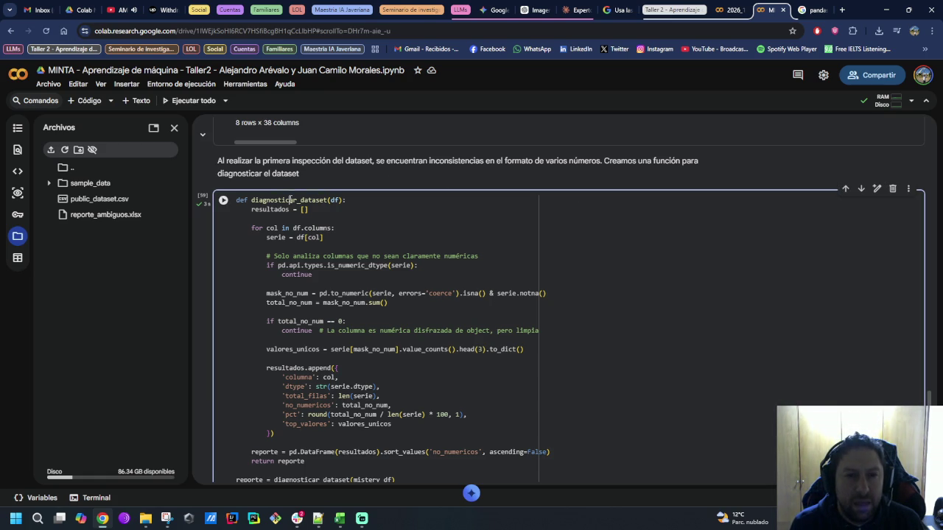
double_click(291, 200)
left_click_drag(237, 201, 632, 303)
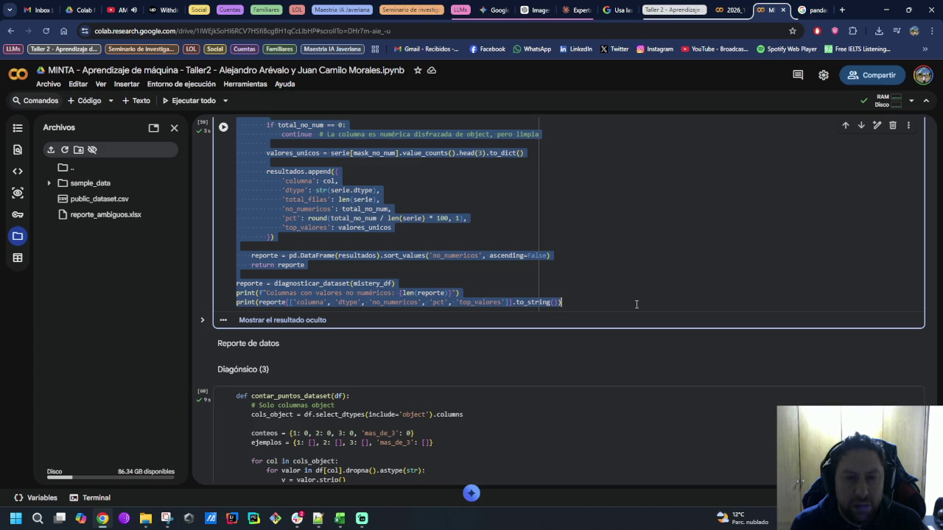
Step: Replace it with the limpiar_separador_miles code copied from Claude
left_click(565, 6)
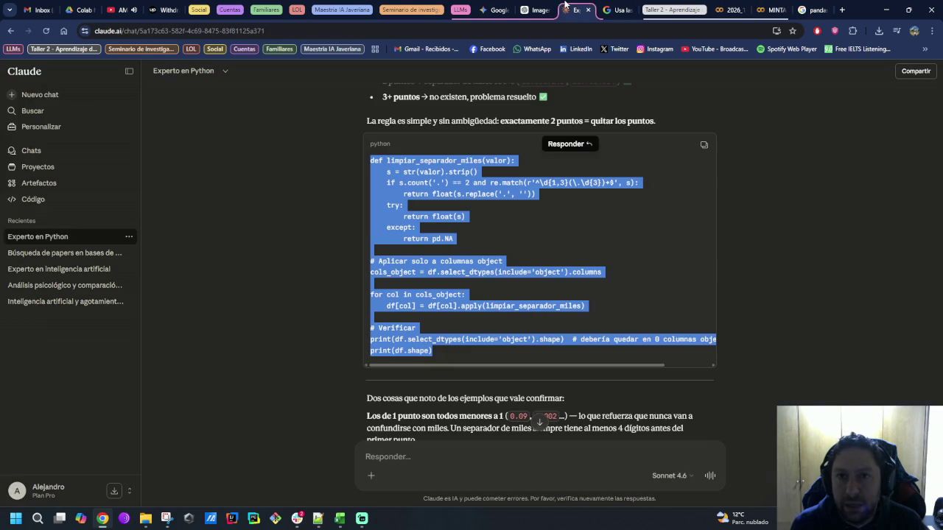
left_click(704, 144)
left_click(766, 9)
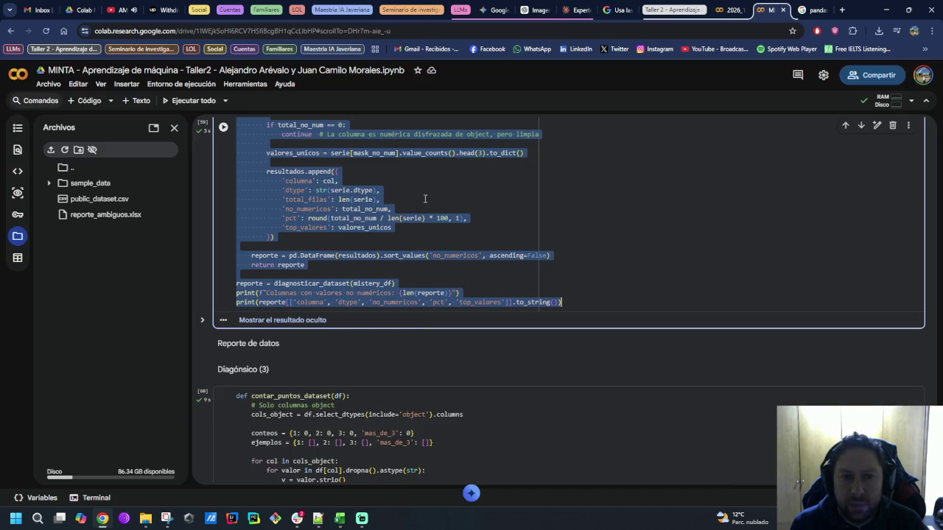
key("ctrl+v")
scroll(434, 236, "up", 2)
scroll(422, 269, "up", 1)
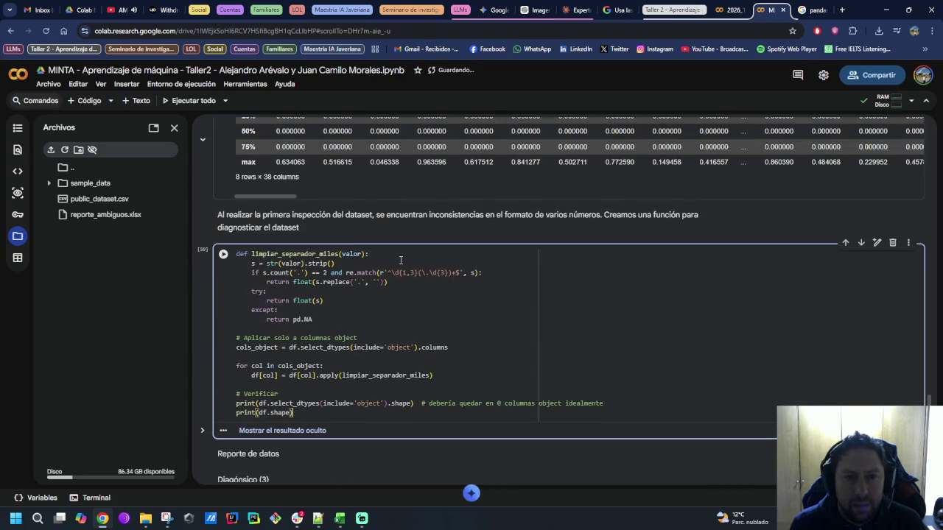
Step: Reword the note above to 'eliminar los separadores de miles del dataset'
double_click(351, 229)
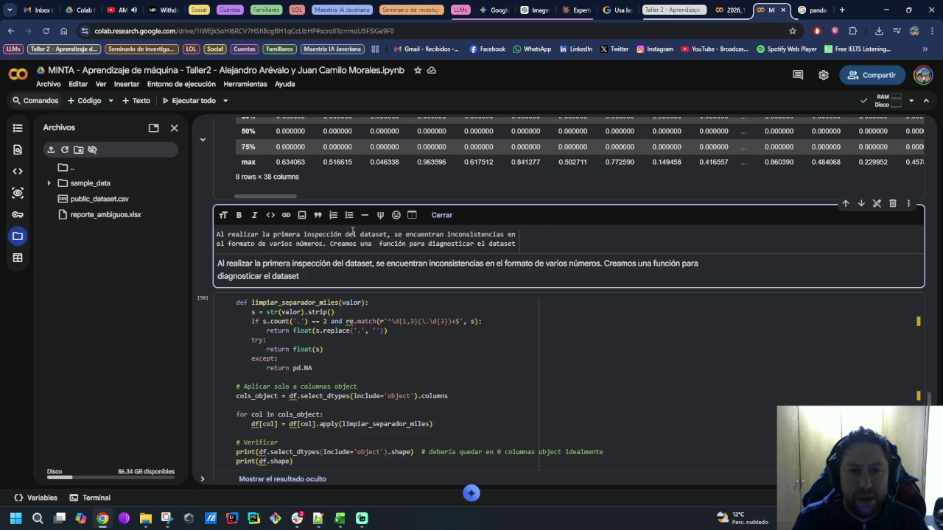
key("Home")
key("ctrl+Right")
key("ctrl+Right")
key("ctrl+Right")
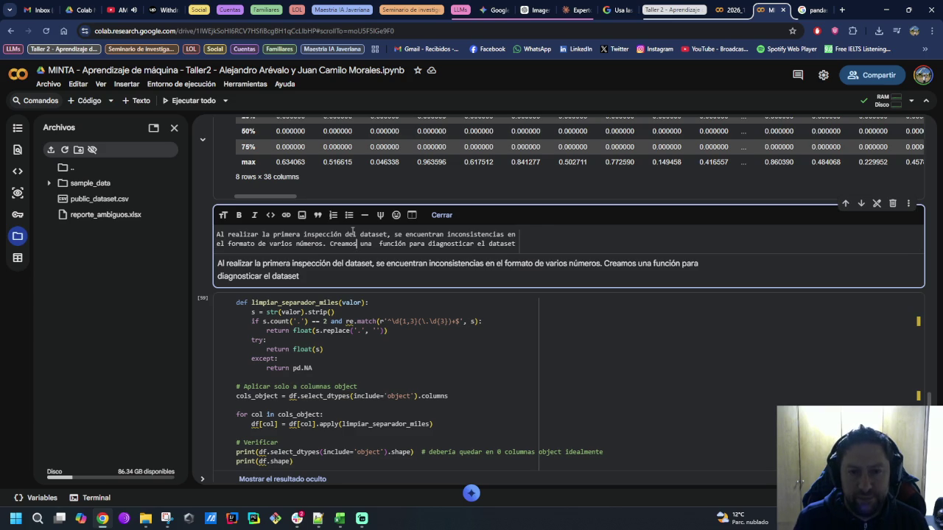
key("ctrl+shift+Left")
type("eliminar los separadores de miles d")
key("End")
Step: Run the thousands-separator cleaning cell, which raises a NameError
left_click(207, 341)
key("ctrl+Return")
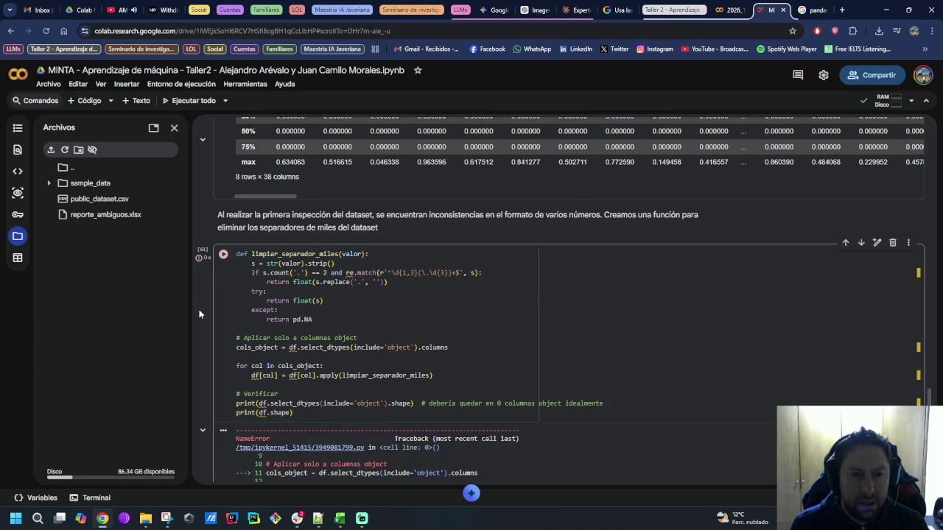
scroll(247, 304, "down", 1)
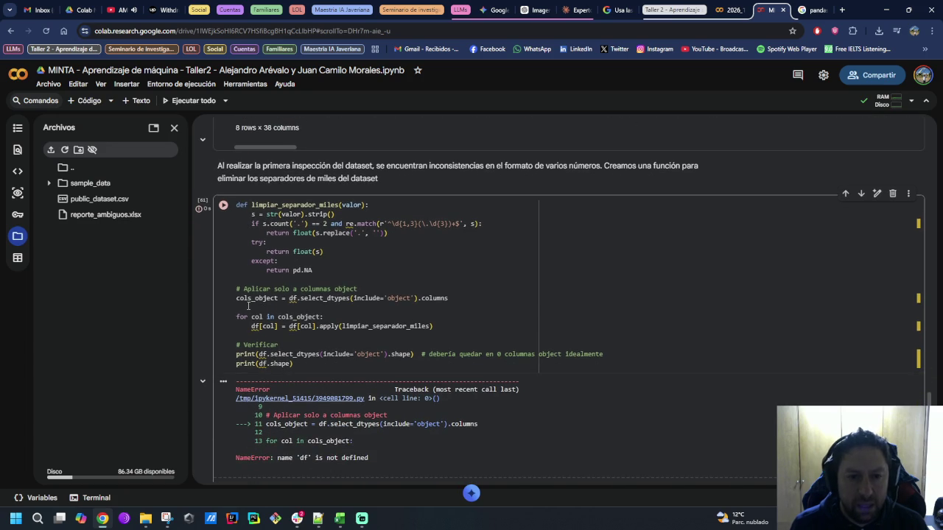
scroll(262, 344, "up", 3)
Step: Change df to mistery_df in both print lines and rerun the cell
left_click(251, 204)
scroll(258, 366, "down", 3)
scroll(258, 366, "down", 2)
double_click(262, 355)
type("mistery_df")
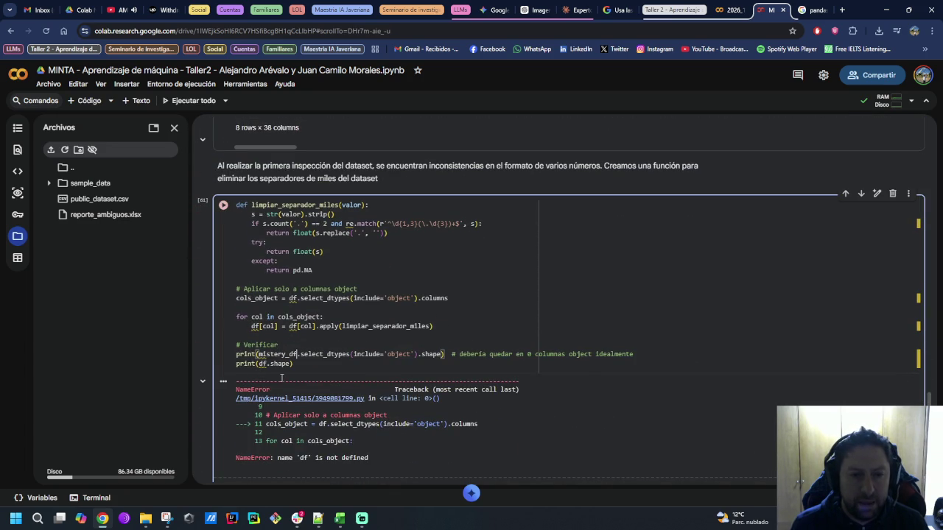
double_click(262, 364)
type("mistery_df")
left_click(223, 206)
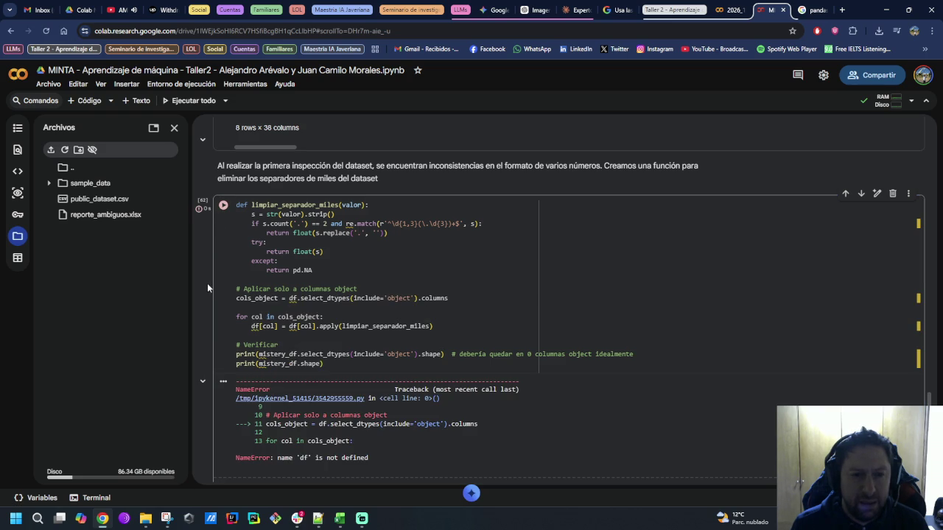
Step: Rename df to mistery_df on the cols_object line and loop assignment, then rerun
left_click(222, 214)
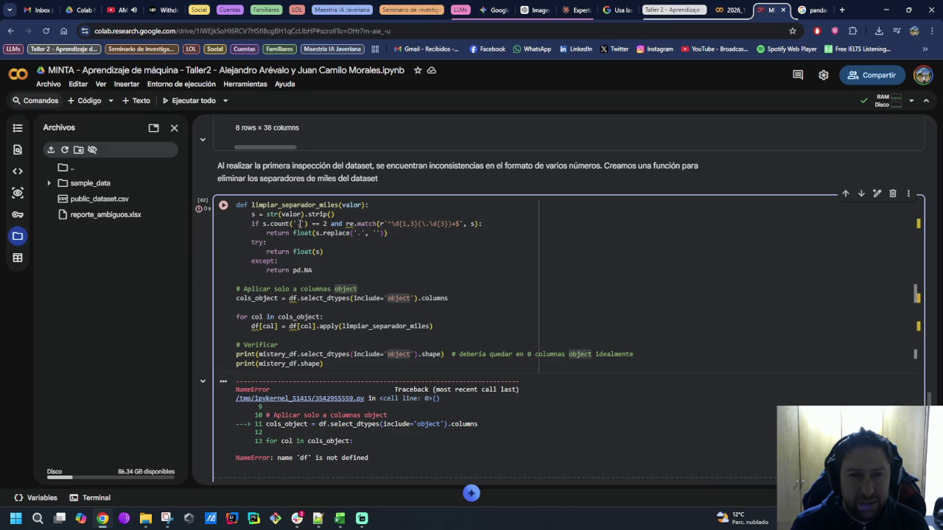
left_click(916, 302)
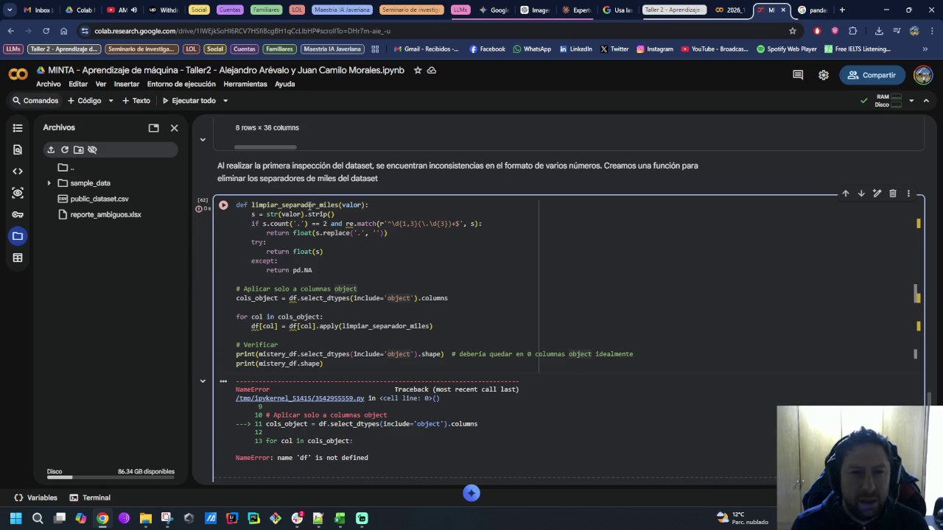
scroll(302, 237, "up", 3)
scroll(473, 364, "down", 3)
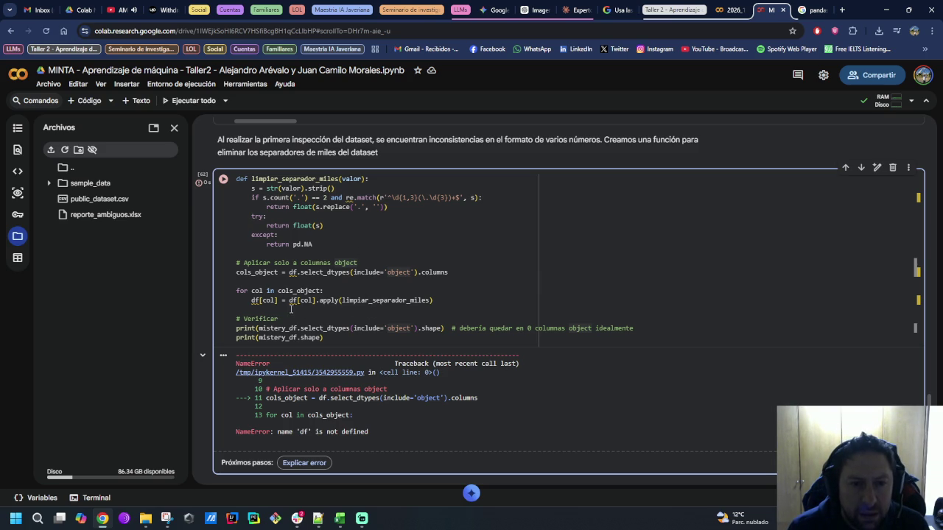
left_click(290, 272)
type("mistery_")
left_click(252, 300)
type("mistery_df[col] = mistery_df")
left_click(223, 180)
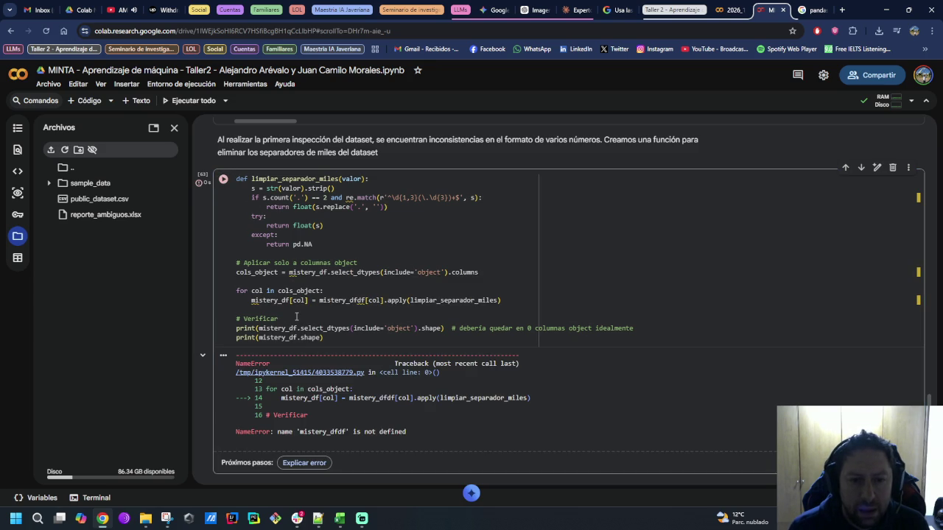
Step: Fix the mistery_dfdf typo, reload mistery_df, and rerun cleaning: (5379, 1032) and (5379, 1281)
double_click(351, 300)
type("mistery_df")
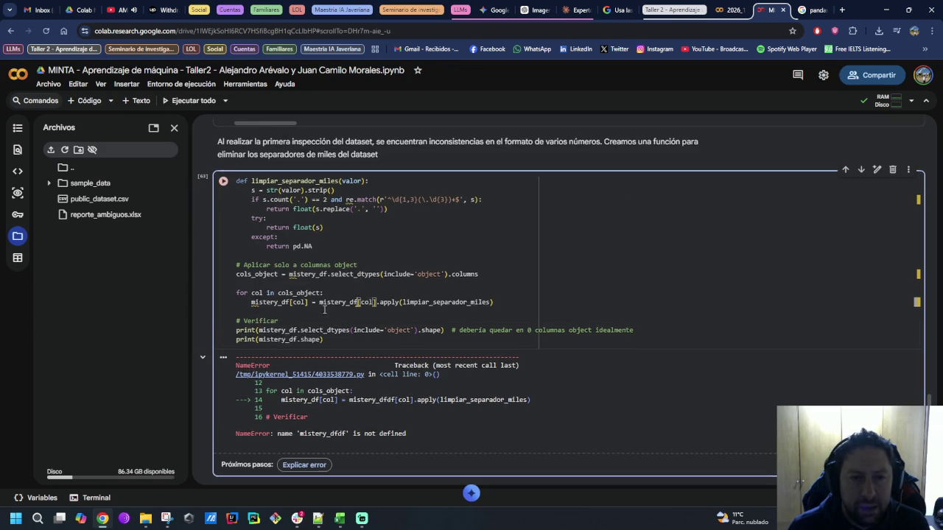
scroll(324, 310, "up", 3)
left_click(223, 143)
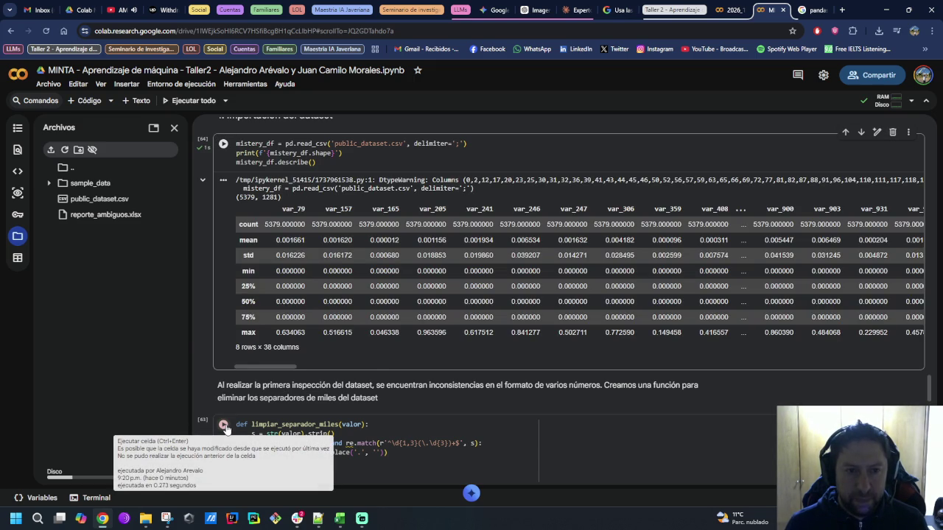
left_click(224, 426)
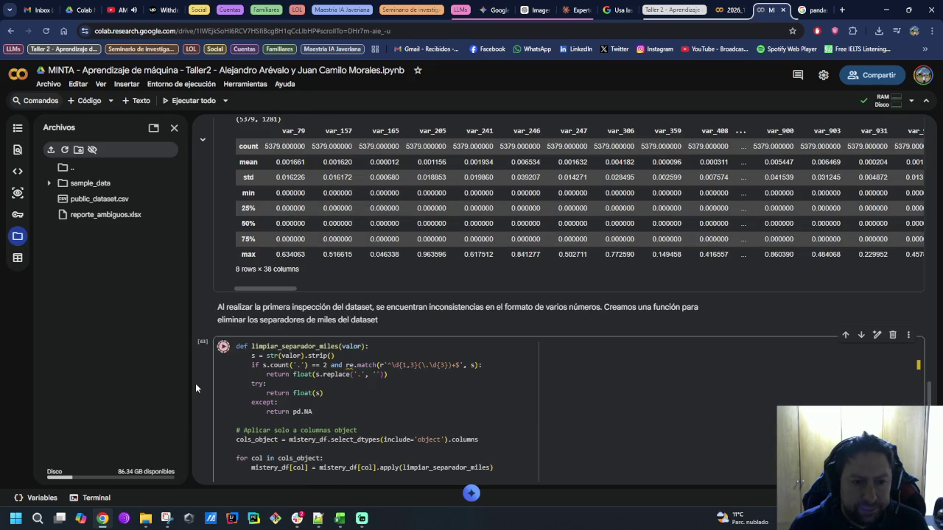
scroll(199, 380, "down", 2)
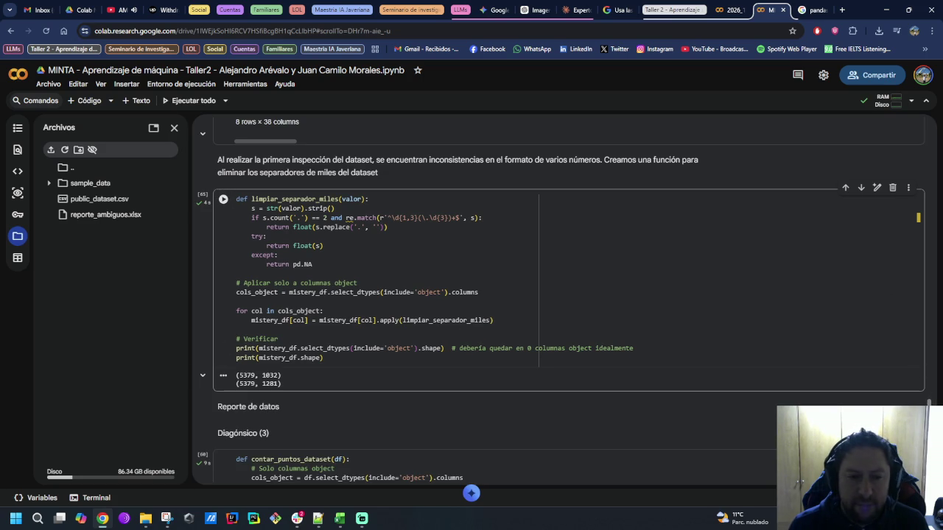
scroll(498, 421, "up", 5)
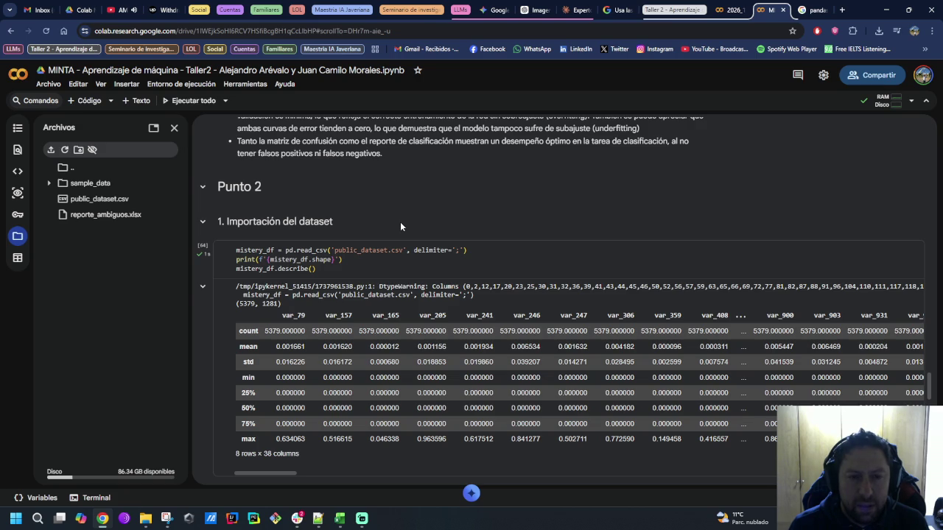
Step: Add 'librerías y del' to the dataset heading and an import line to the loading cell, then run it
double_click(400, 222)
key("ctrl+Left")
type("librerías y del")
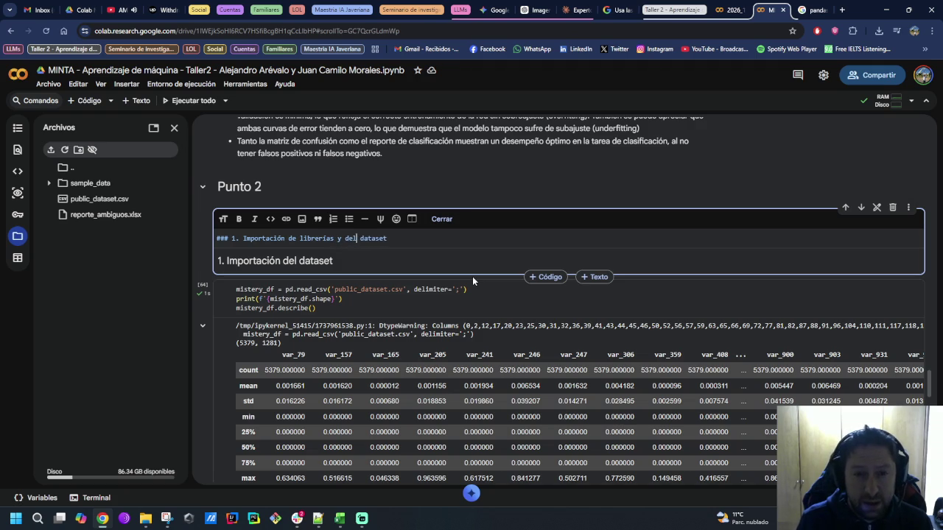
left_click(239, 289)
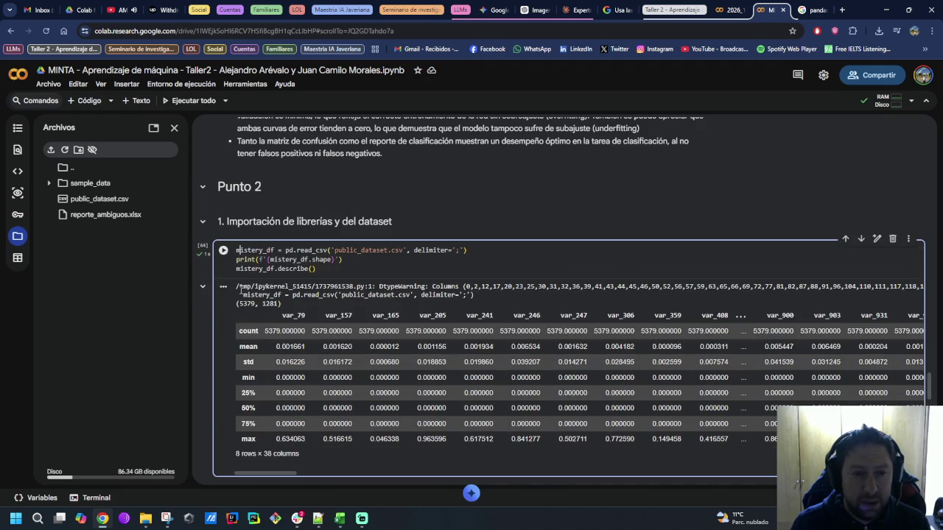
key("Return")
key("Return")
key("Up")
key("Up")
type("import")
left_click(222, 252)
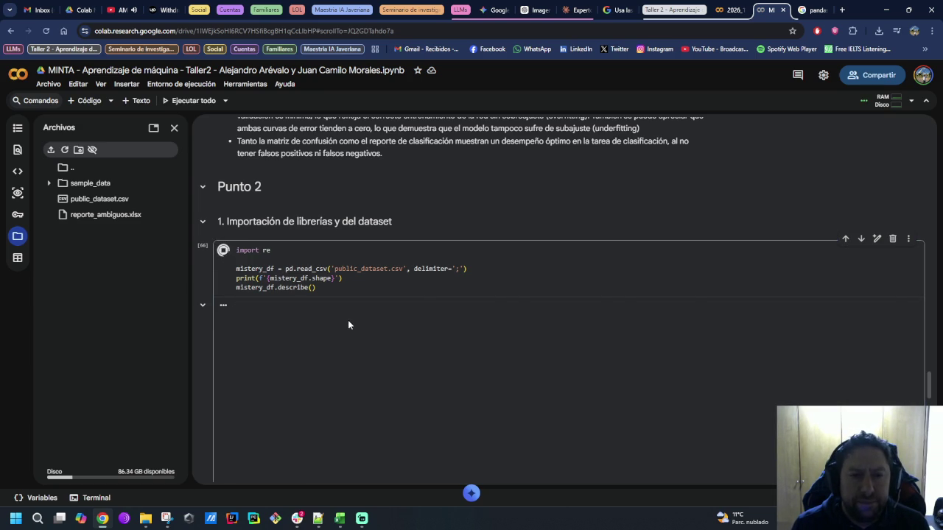
Step: Revert the heading and remove the import re line from the loading cell
double_click(296, 221)
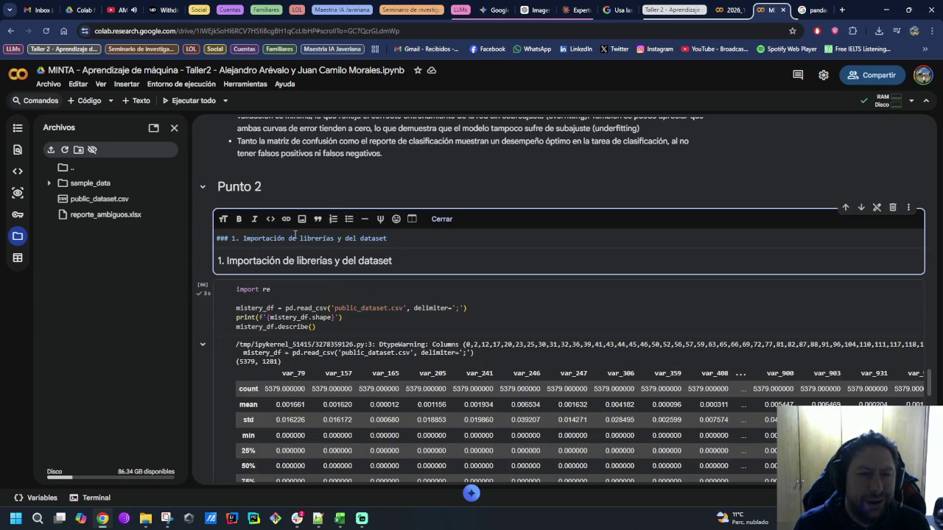
left_click_drag(288, 238, 338, 238)
key("BackSpace")
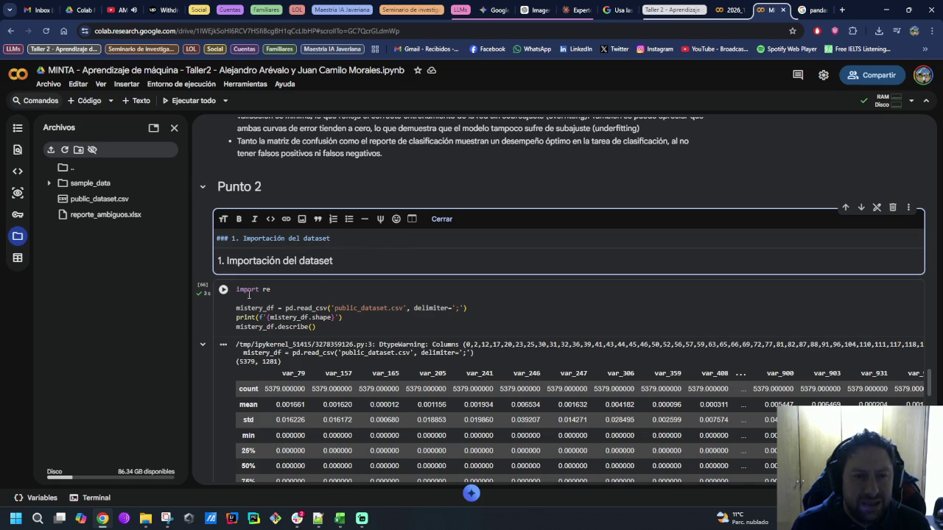
left_click(224, 287)
key("BackSpace")
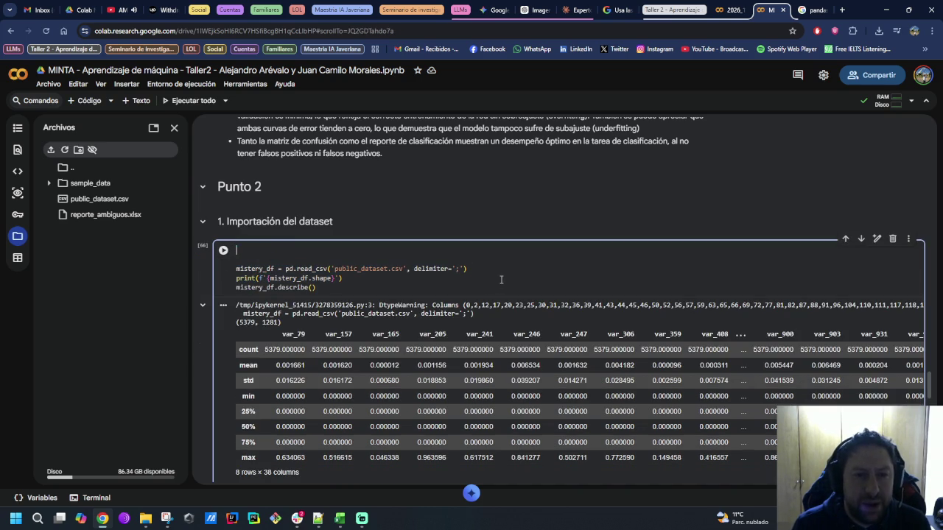
key("Delete")
key("Delete")
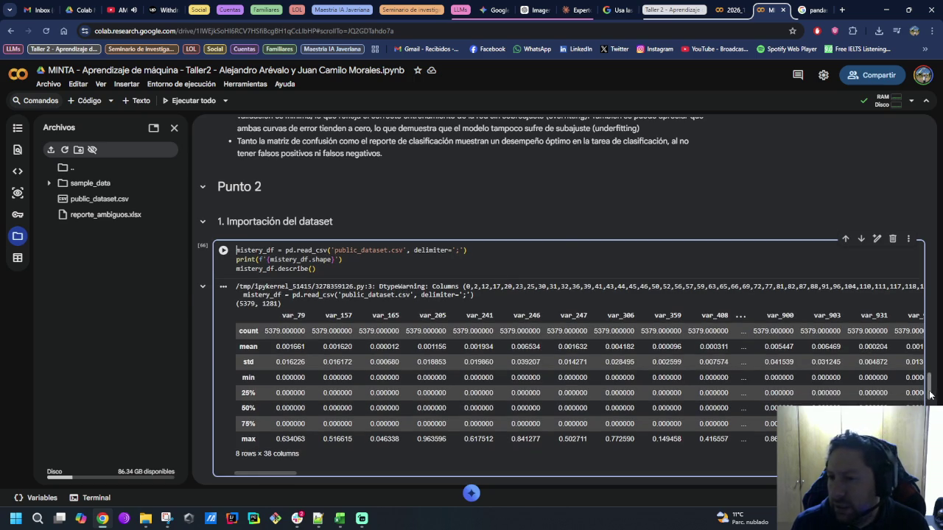
scroll(342, 311, "up", 20)
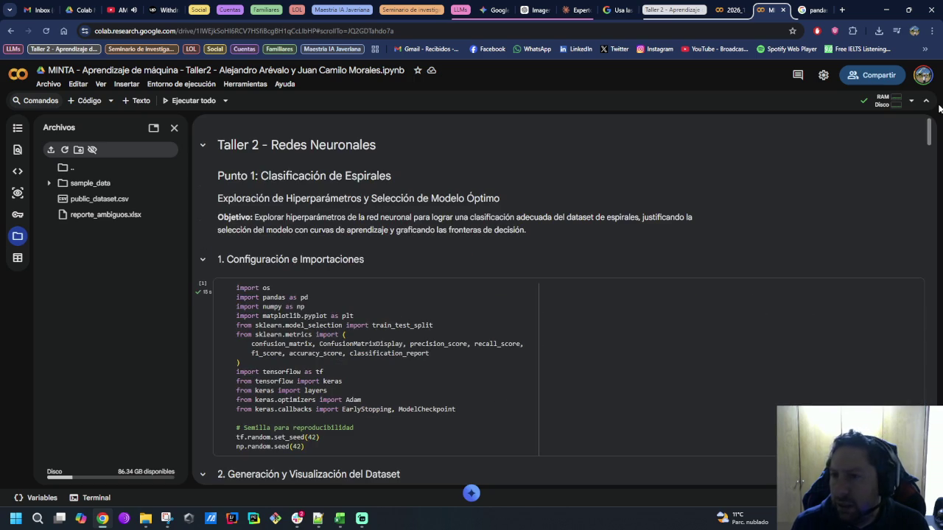
Step: Put import re after import os in the main imports cell, save, and run it
left_click(495, 414)
key("Up")
key("Up")
key("Up")
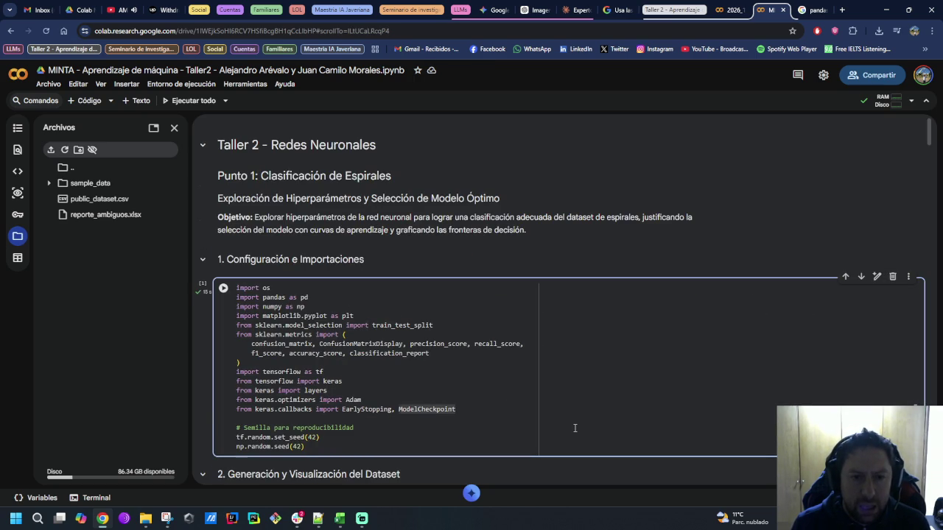
key("Return")
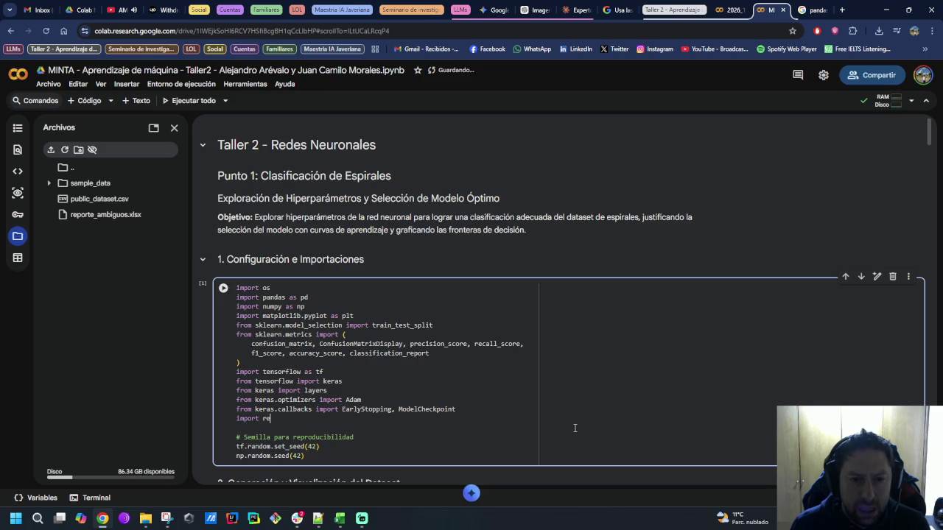
key("ctrl+s")
key("shift+Home")
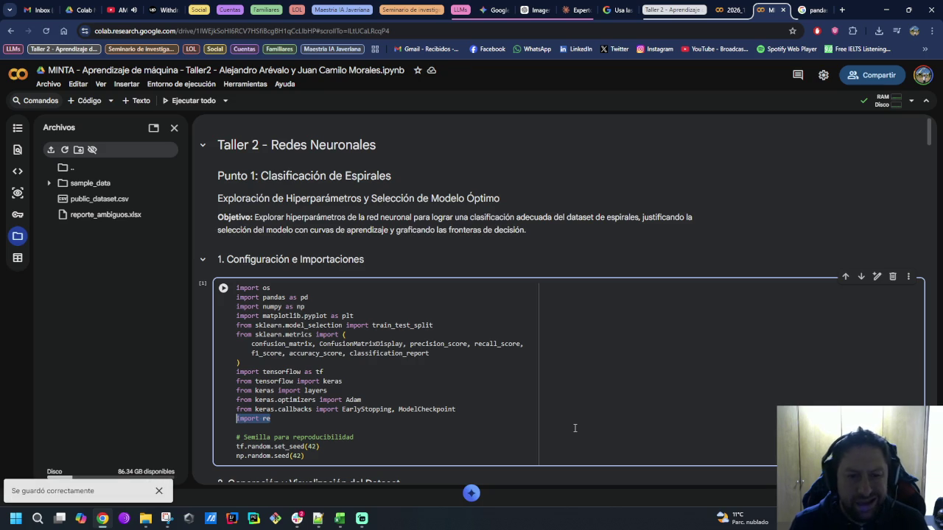
key("BackSpace")
key("Up")
key("Up")
key("Up")
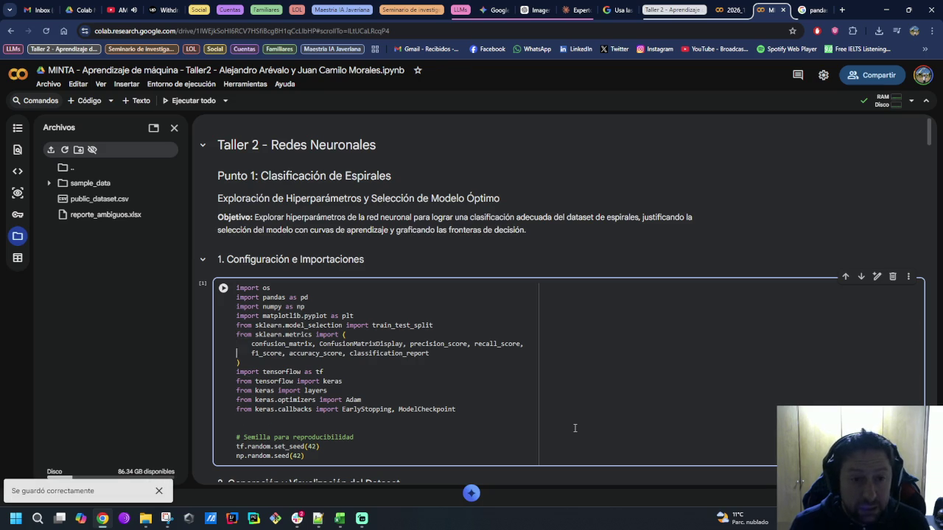
key("ctrl+z")
key("ctrl+s")
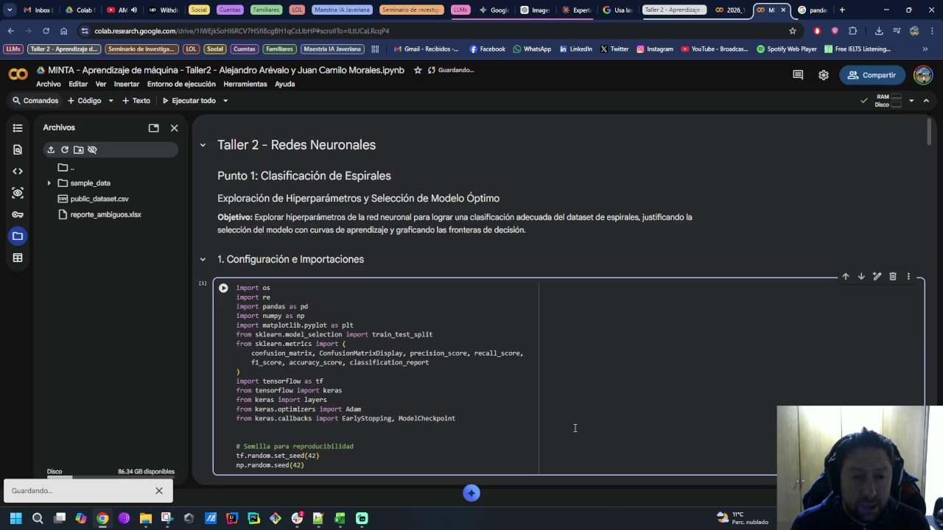
key("shift+Return")
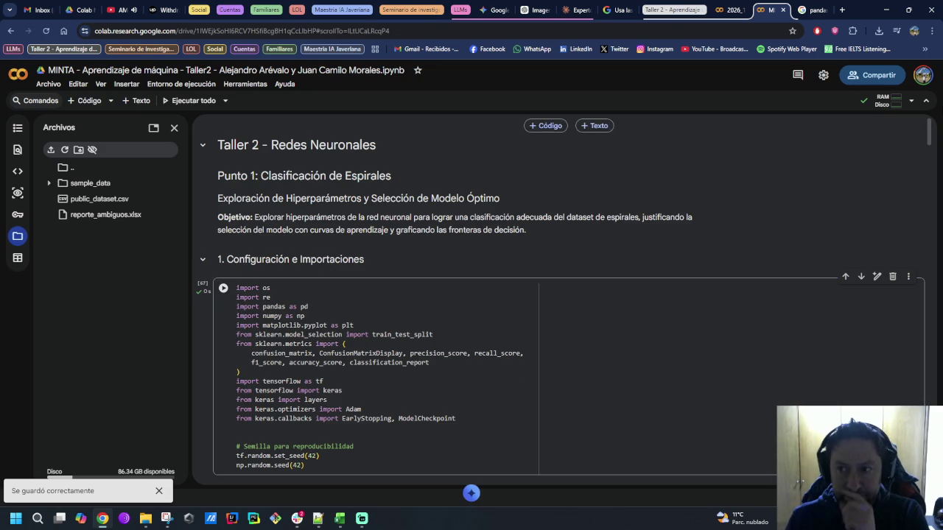
Step: Check the (5379, 1032) output and run the Diagnóstico dot-count cell on mistery_df
mouse_move(929, 131)
left_mouse_down()
mouse_move(930, 406)
mouse_move(940, 391)
left_mouse_up()
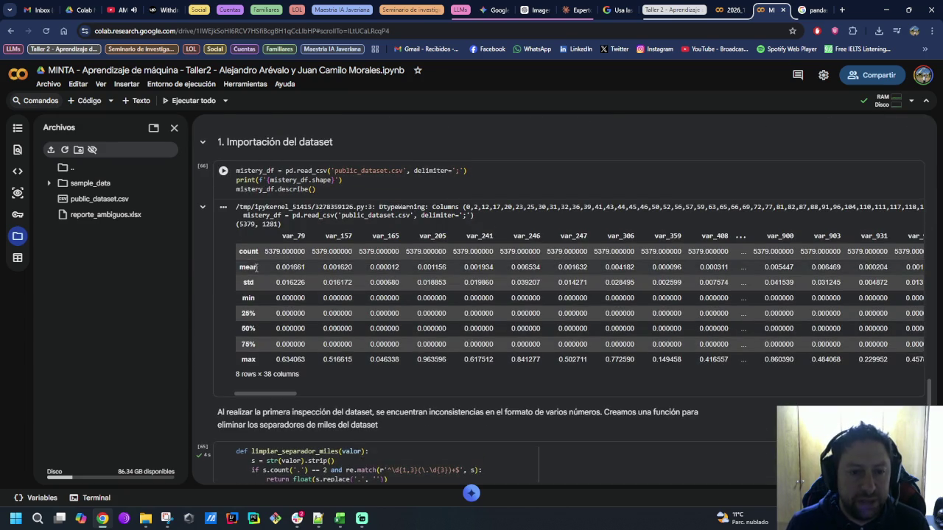
scroll(225, 369, "down", 1)
scroll(225, 402, "down", 1)
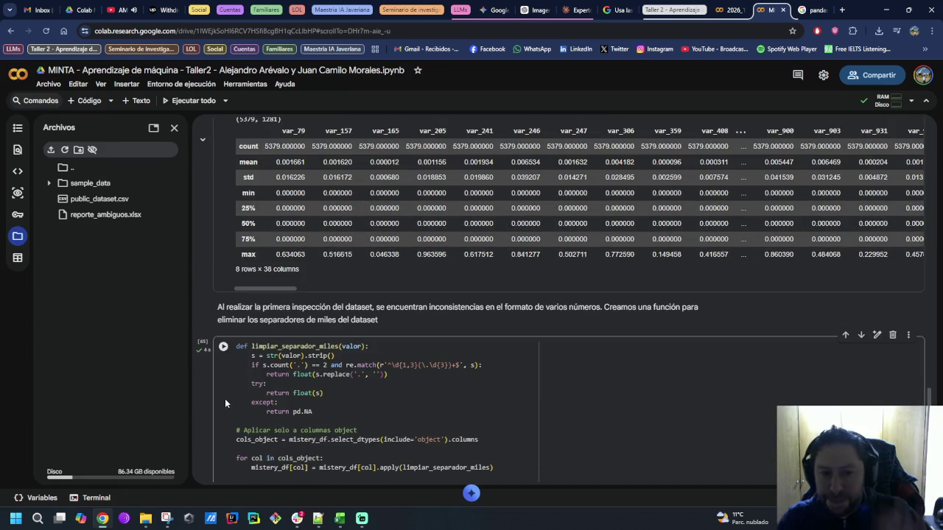
scroll(225, 399, "down", 1)
scroll(200, 369, "down", 1)
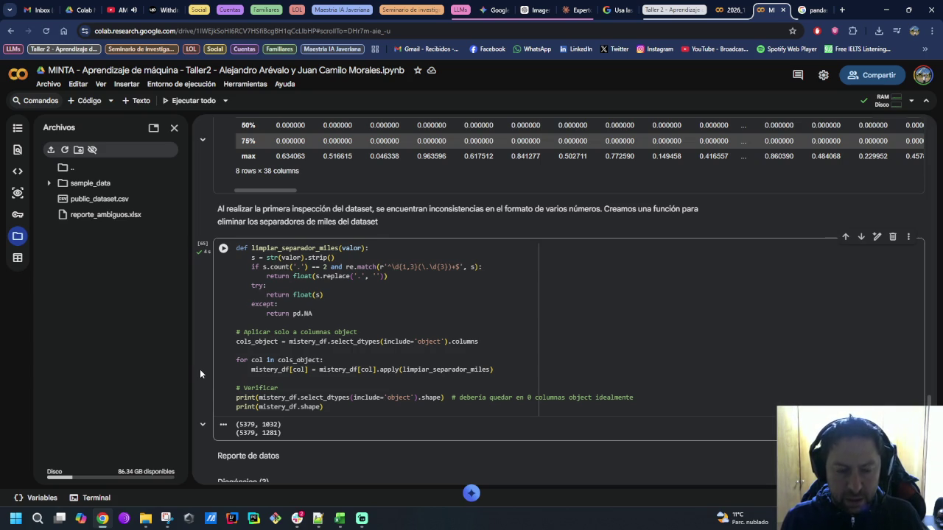
scroll(199, 372, "down", 2)
left_click_drag(300, 331, 234, 324)
scroll(349, 362, "down", 2)
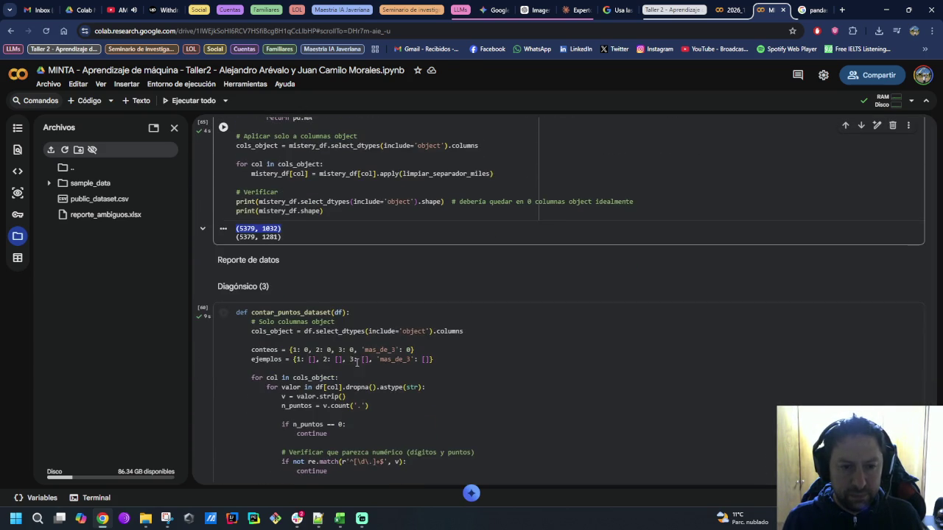
left_click(223, 312)
scroll(205, 357, "down", 6)
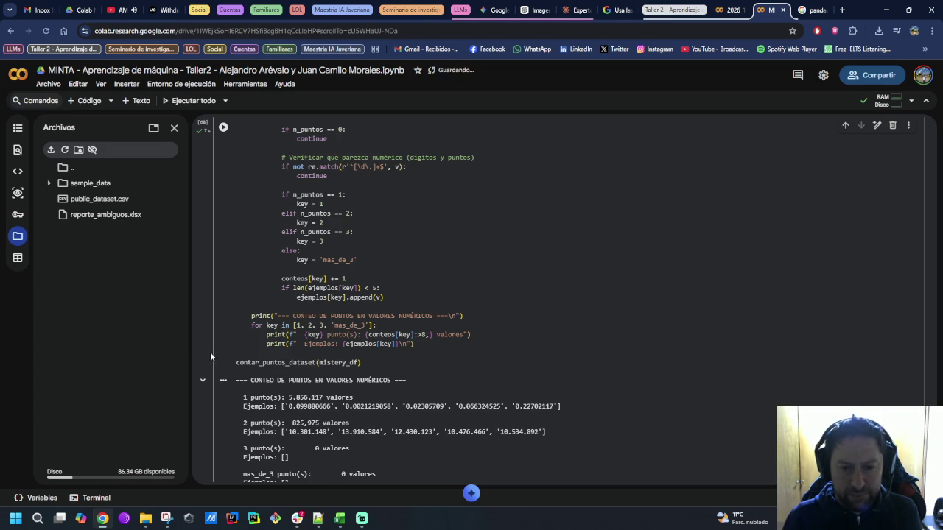
Step: Rerun the limpiar_separador_miles cell, which still prints (5379, 1032)
scroll(227, 359, "up", 3)
scroll(228, 359, "up", 2)
scroll(228, 359, "up", 2)
mouse_move(223, 249)
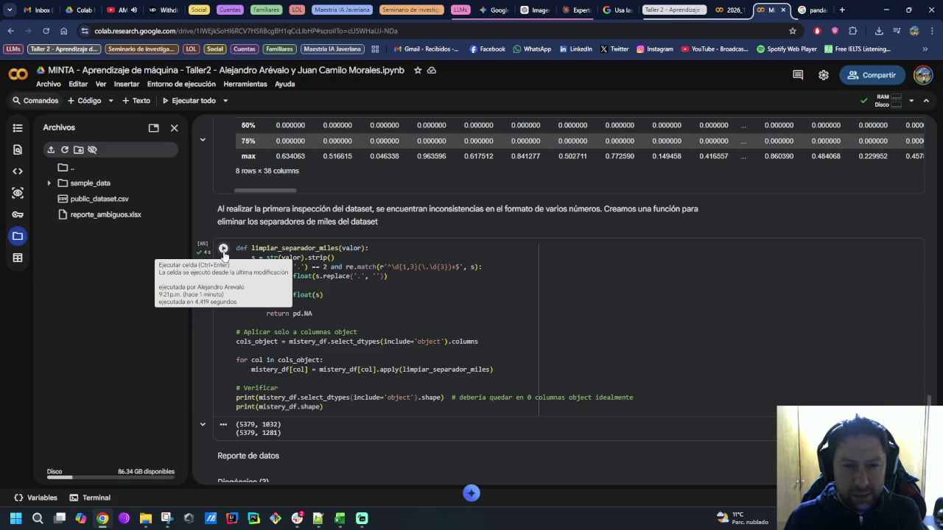
left_click(223, 249)
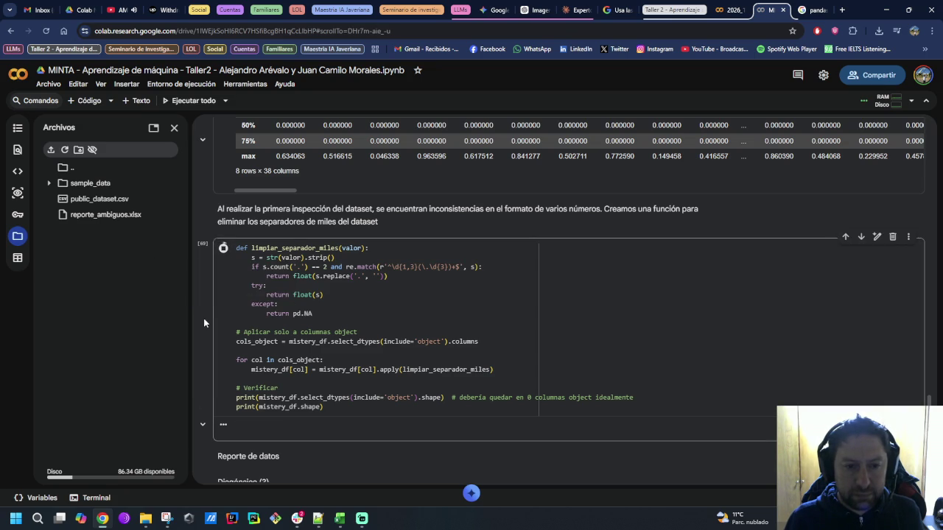
scroll(204, 323, "down", 2)
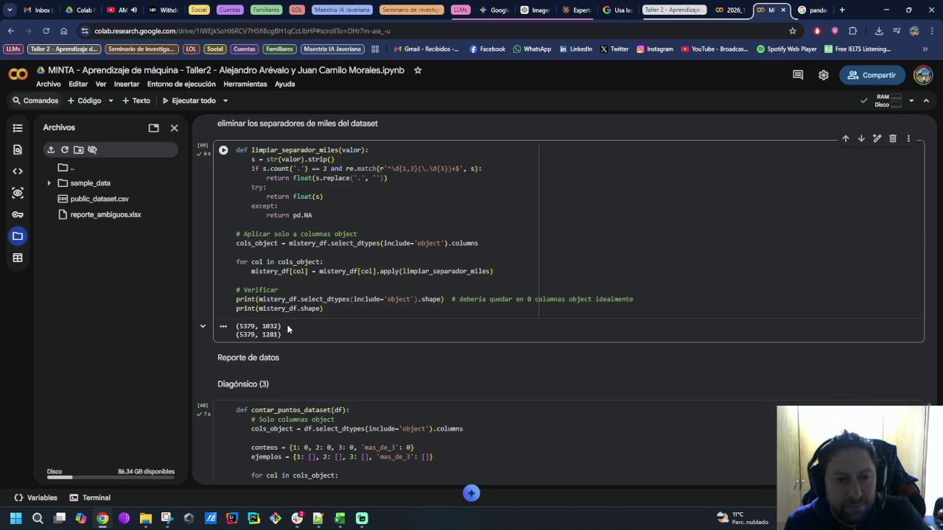
mouse_move(281, 326)
left_mouse_down()
mouse_move(230, 331)
mouse_move(241, 325)
left_mouse_up()
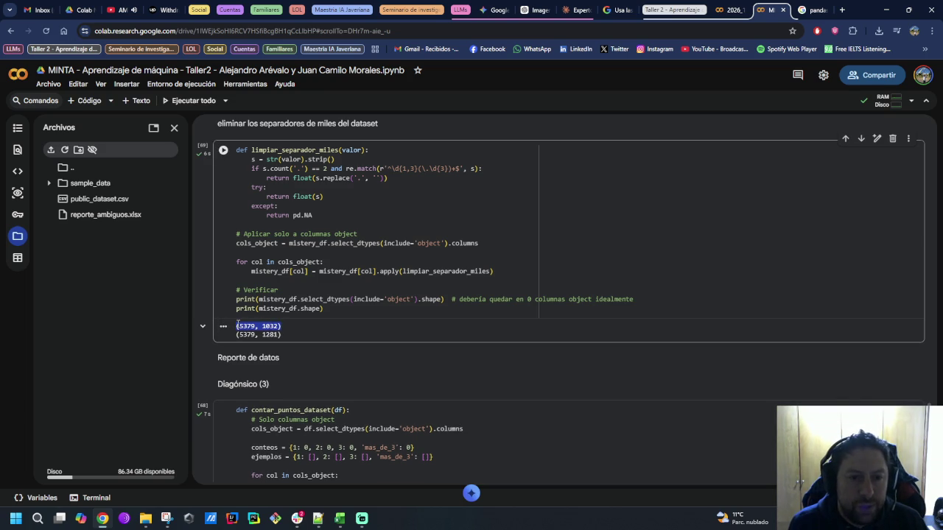
left_click(573, 9)
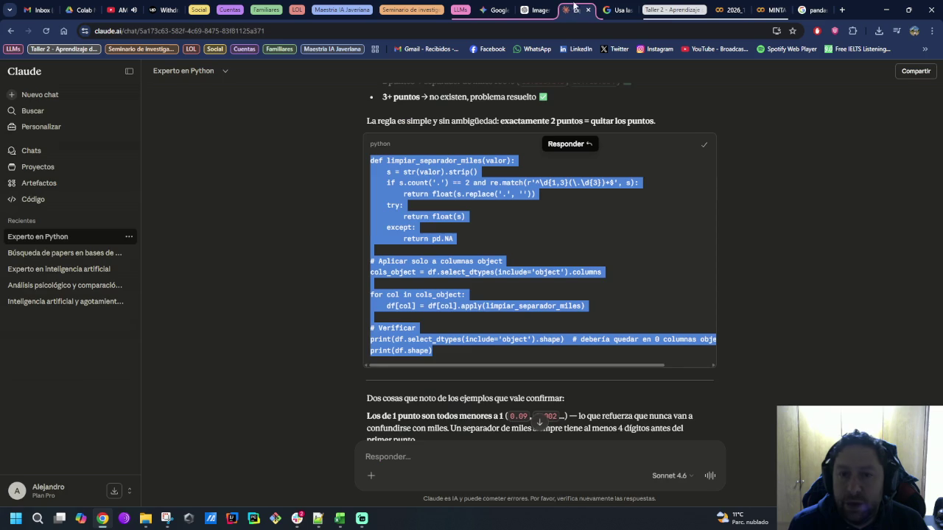
Step: Begin a Claude reply reporting the post-cleaning data shape (5379, 1032)
left_click(539, 420)
left_click(537, 460)
type("Es")
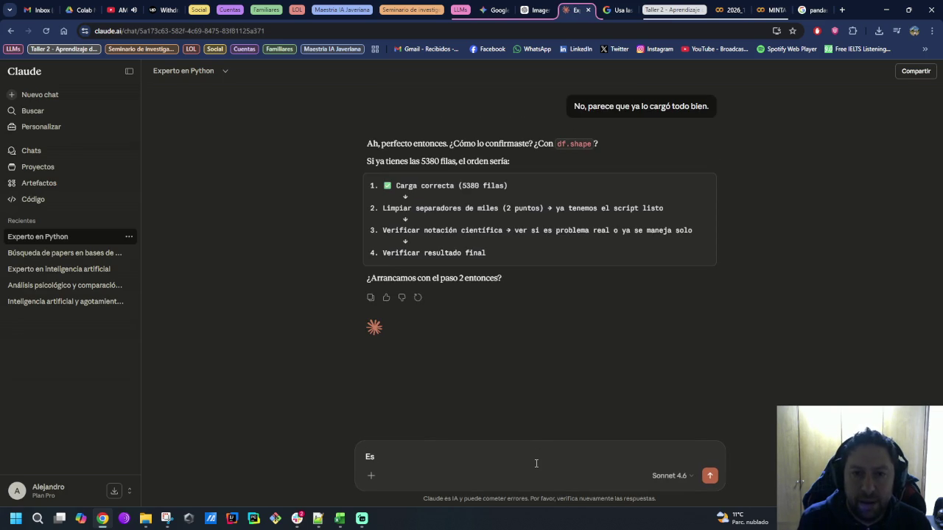
type("e script de lip")
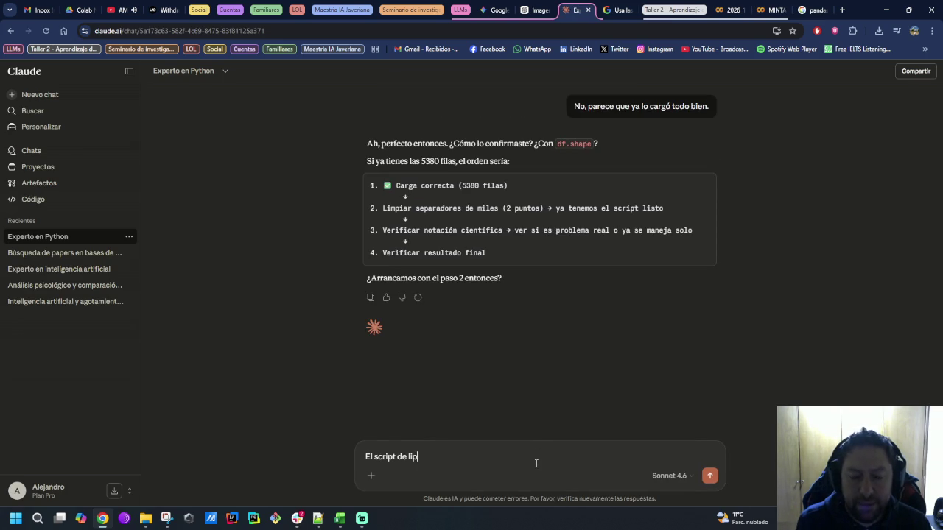
key("BackSpace")
type("mpiar separadores de miles no los limp")
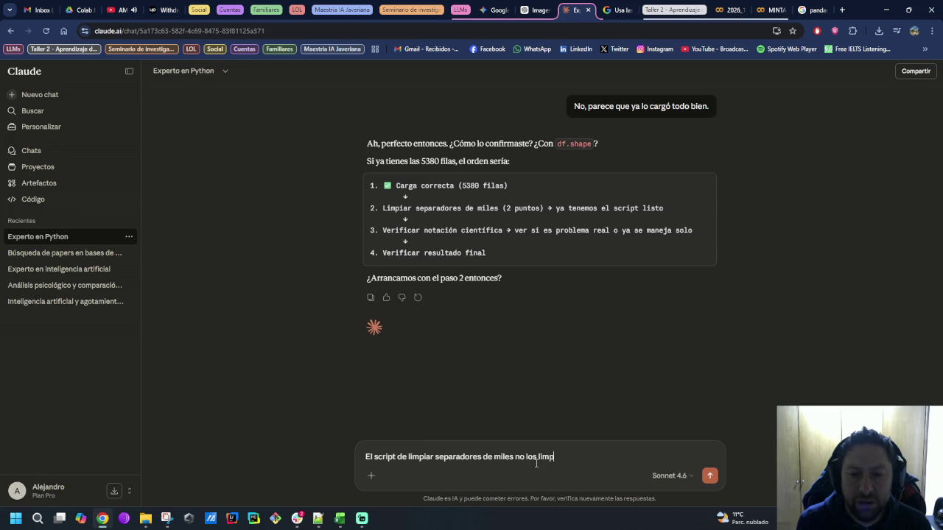
type("ia todos")
type(". Termin")
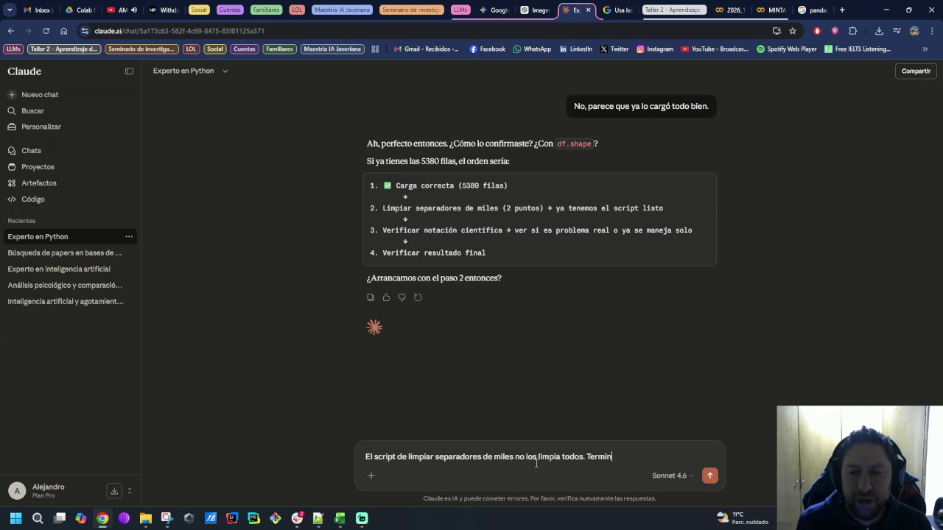
type("nod")
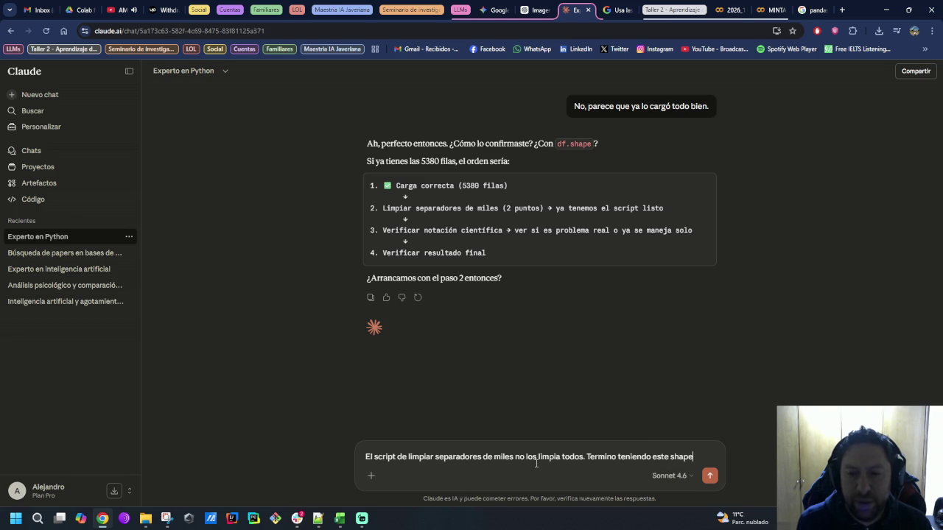
type(":")
key("shift+Return")
type("(5379, 1032)")
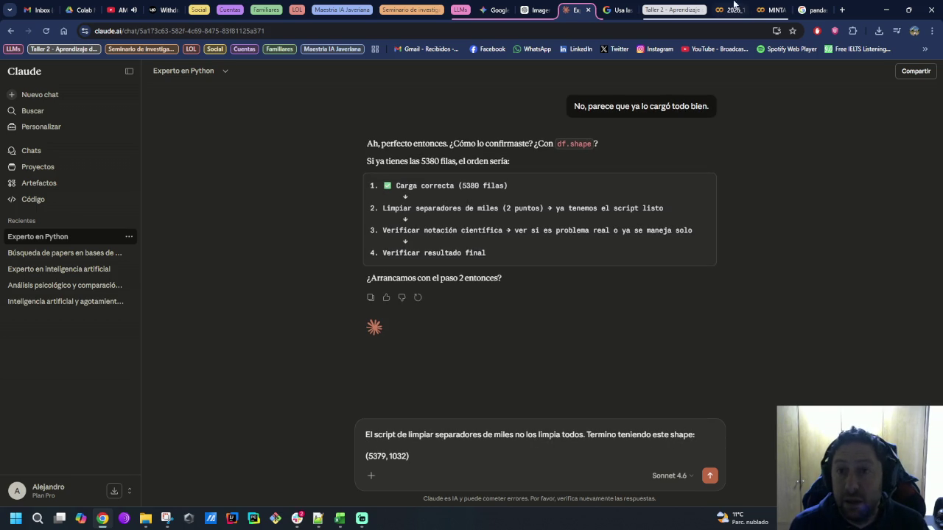
scroll(652, 226, "up", 3)
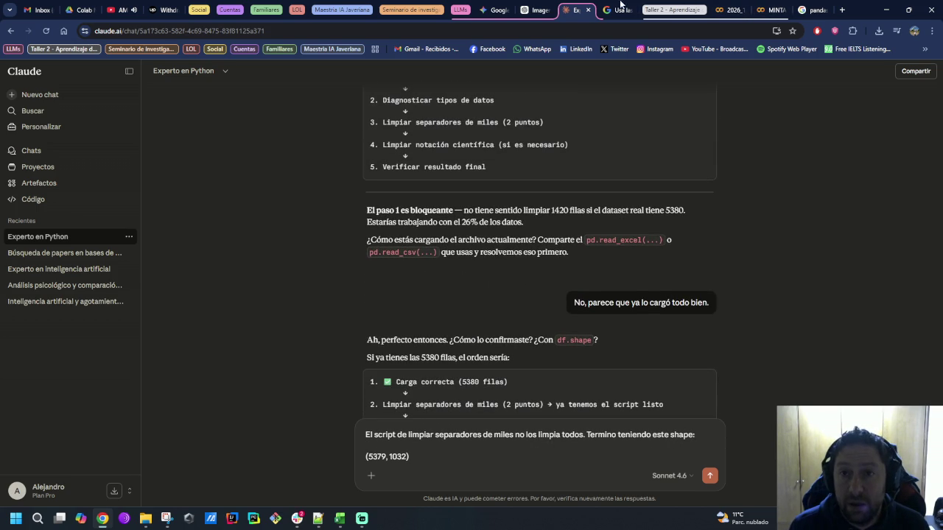
Step: Copy the example values that still contain two dots from the Colab output
left_click(770, 10)
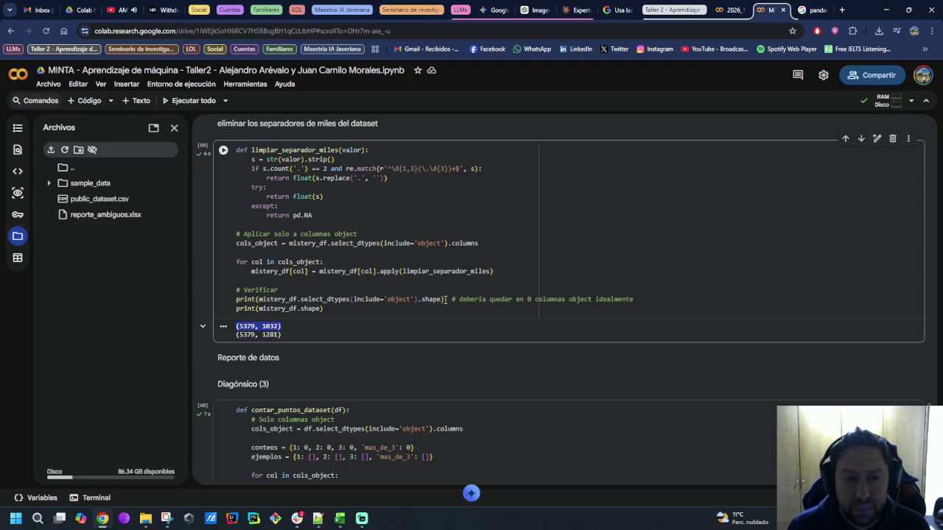
scroll(480, 339, "down", 2)
scroll(480, 339, "down", 3)
scroll(480, 339, "down", 1)
left_click_drag(558, 434, 280, 433)
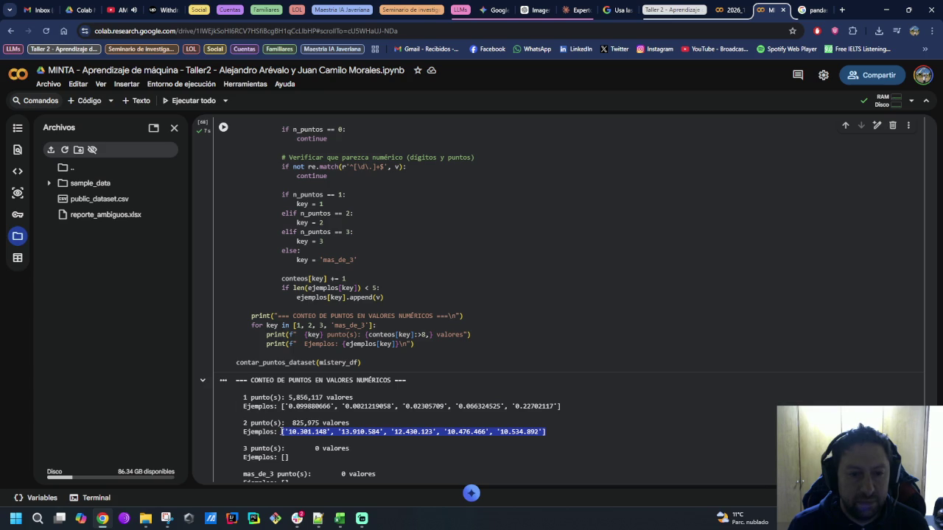
Step: Paste the two-dot example values into the Claude message and send it
left_click(577, 9)
type("Y algunos valores ejemplo, d")
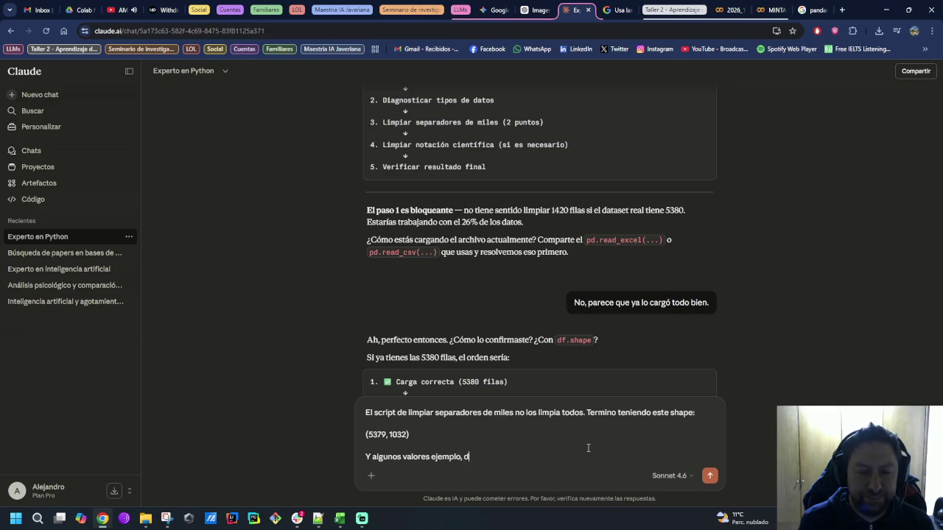
type("espués")
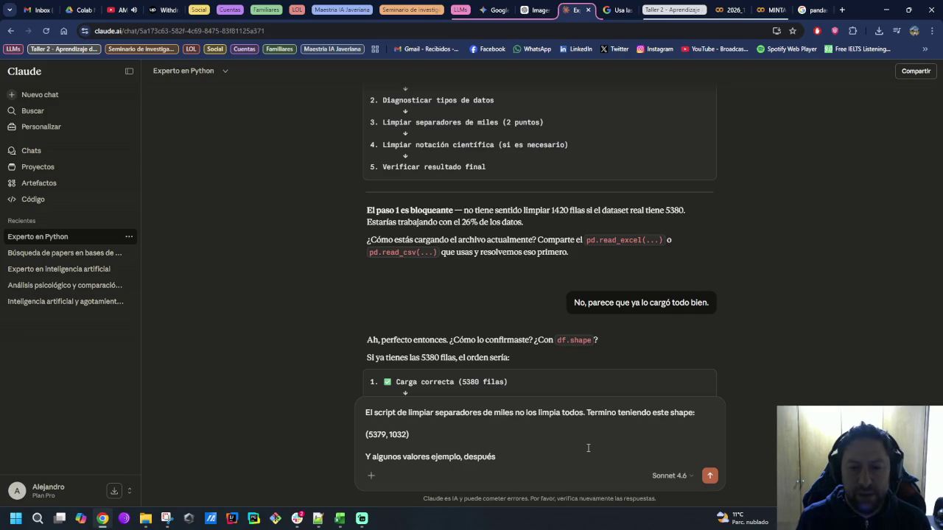
type(":")
key("shift+Return")
key("ctrl+v")
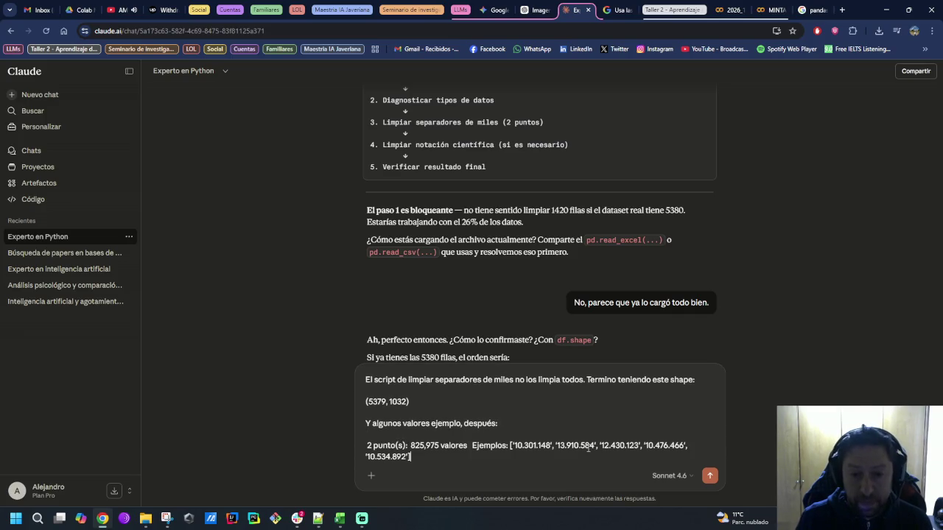
key("Return")
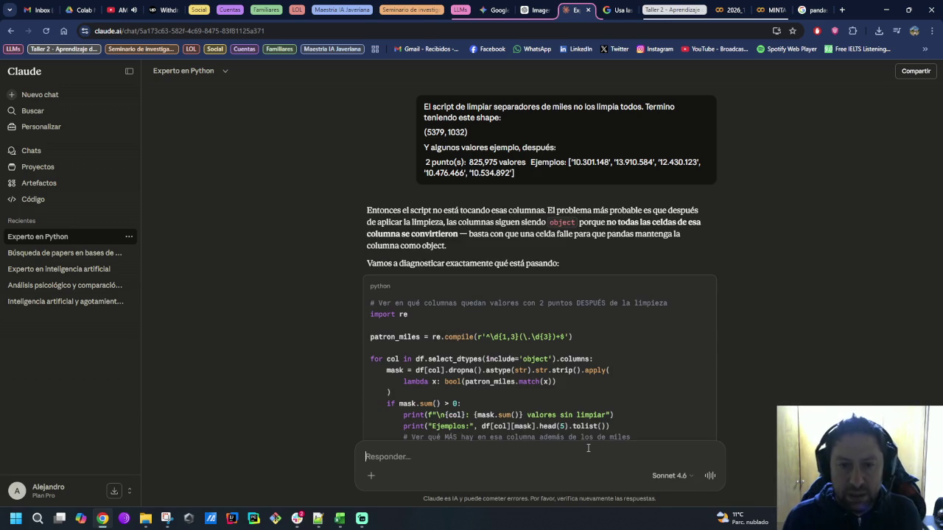
Step: Copy Claude's patron_miles diagnostic script and return to the Colab notebook
scroll(654, 371, "down", 1)
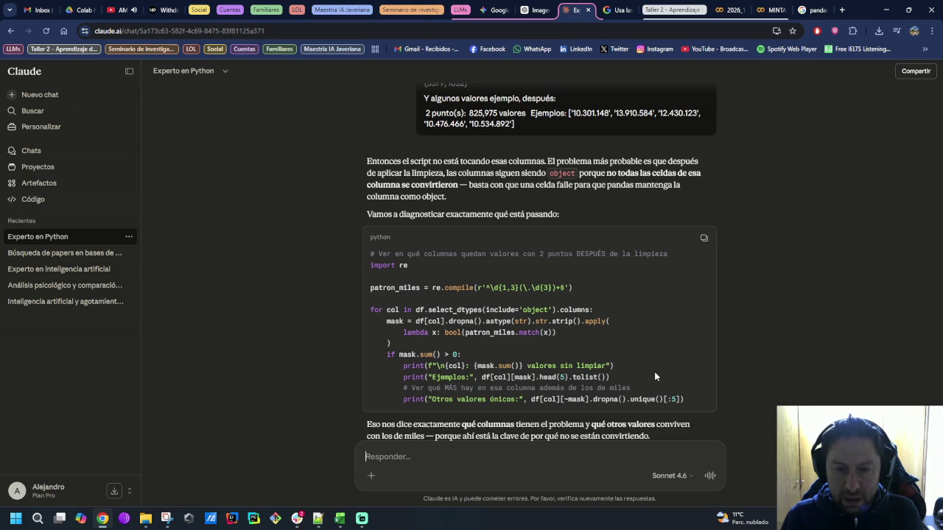
mouse_move(655, 377)
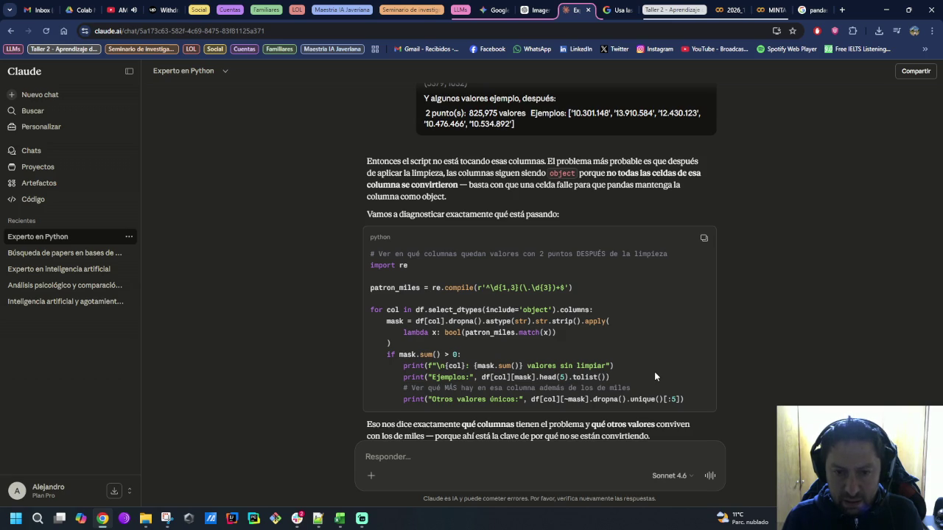
scroll(806, 339, "down", 1)
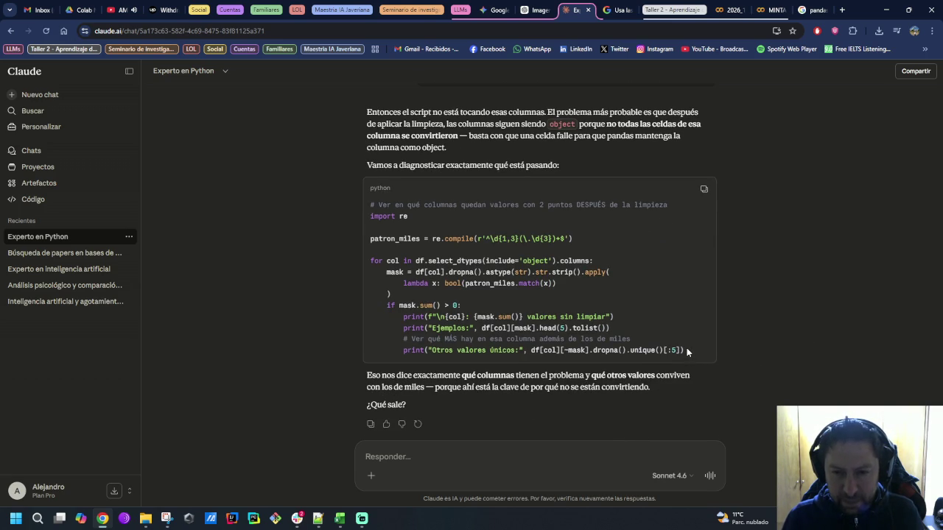
mouse_move(686, 349)
left_mouse_down()
mouse_move(555, 338)
mouse_move(371, 221)
mouse_move(366, 235)
left_mouse_up()
key("ctrl+c")
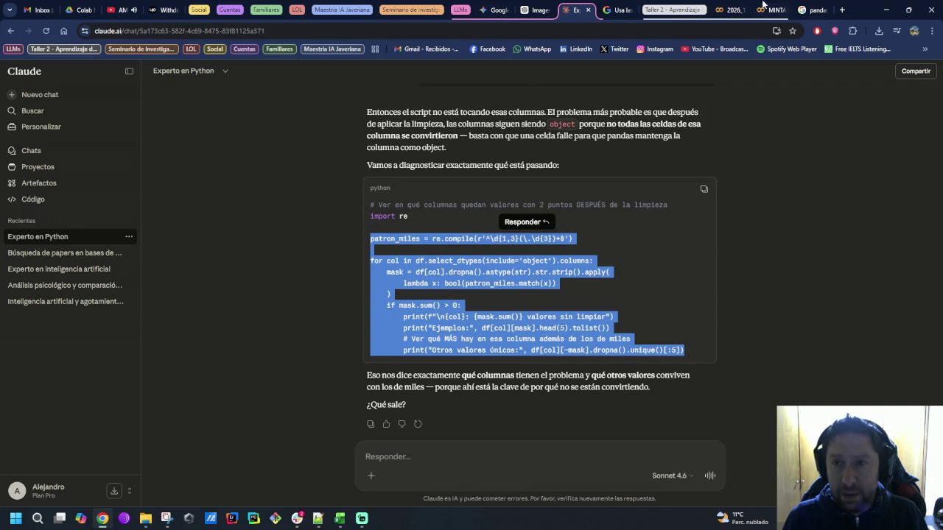
left_click(770, 10)
scroll(557, 261, "down", 3)
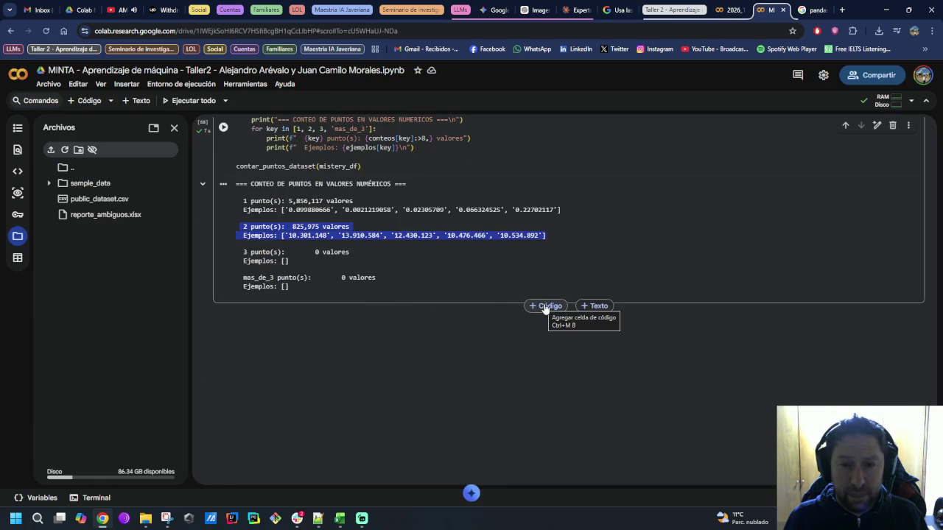
Step: Add a new code cell containing the pasted diagnostic script and run it
left_click(546, 308)
key("ctrl+v")
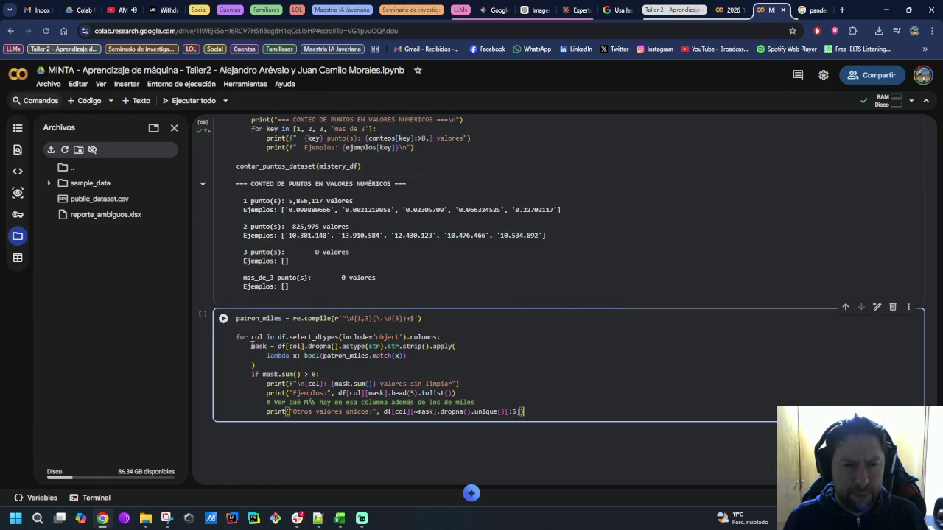
left_click(222, 319)
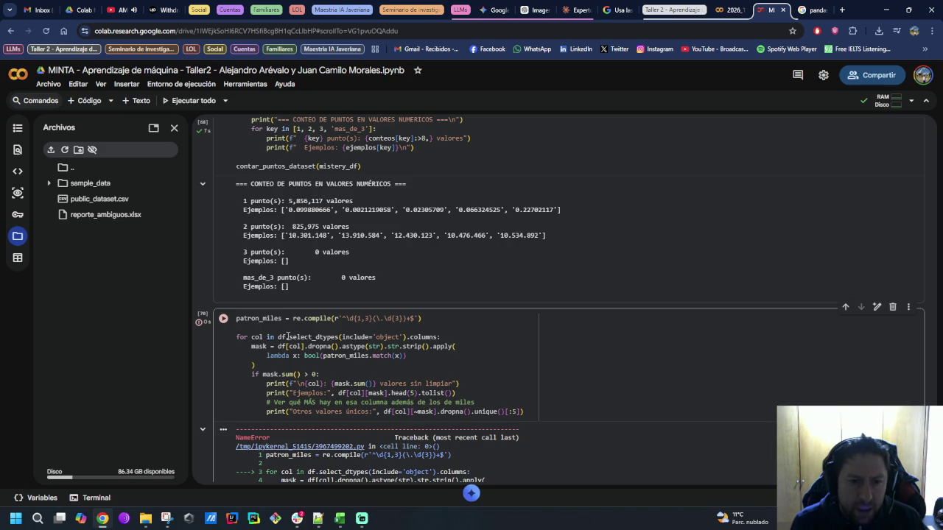
scroll(310, 225, "up", 1)
scroll(313, 230, "up", 1)
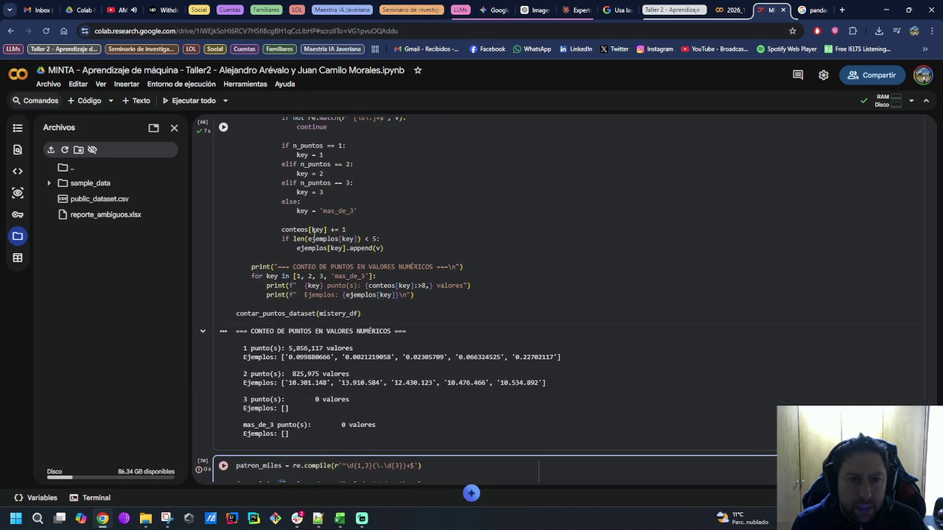
scroll(361, 291, "up", 2)
scroll(353, 287, "up", 2)
scroll(324, 282, "down", 3)
scroll(316, 279, "down", 2)
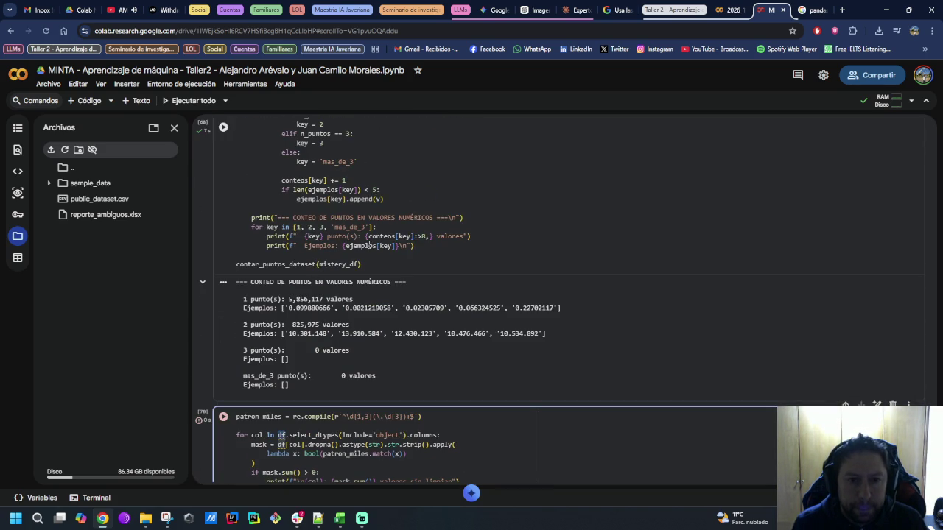
Step: Replace df with mistery_df in the loop, mask, Ejemplos and Otros valores únicos lines, then rerun
double_click(340, 263)
key("ctrl+c")
scroll(335, 340, "down", 2)
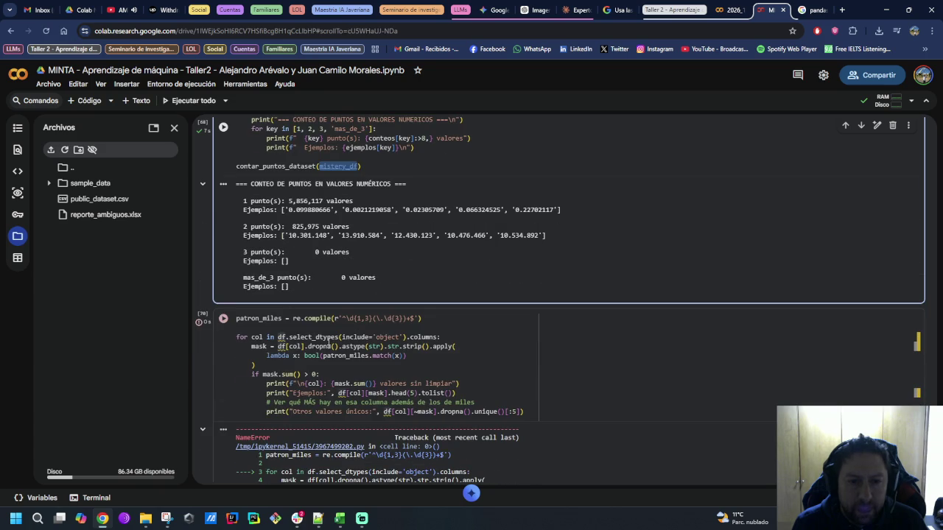
double_click(283, 338)
key("ctrl+v")
double_click(281, 346)
key("ctrl+v")
double_click(342, 393)
key("ctrl+v")
double_click(385, 412)
key("ctrl+v")
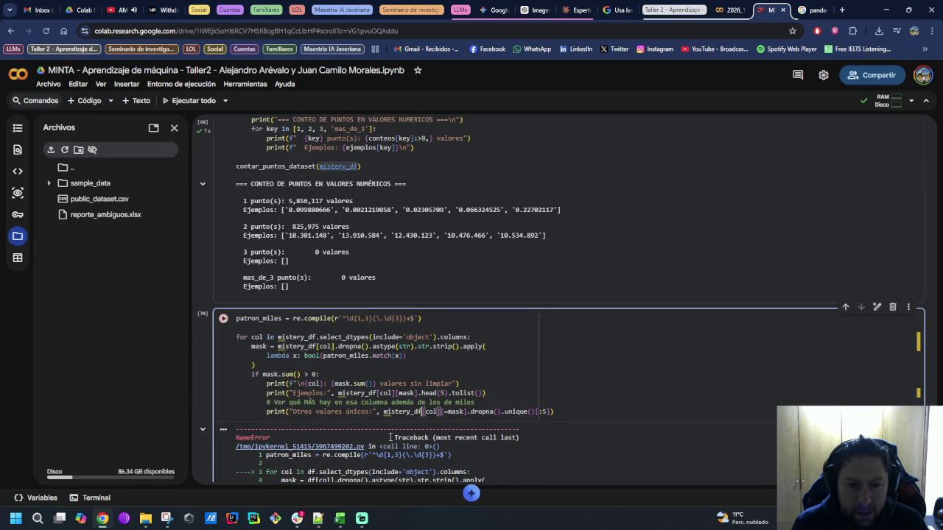
key("ctrl+Return")
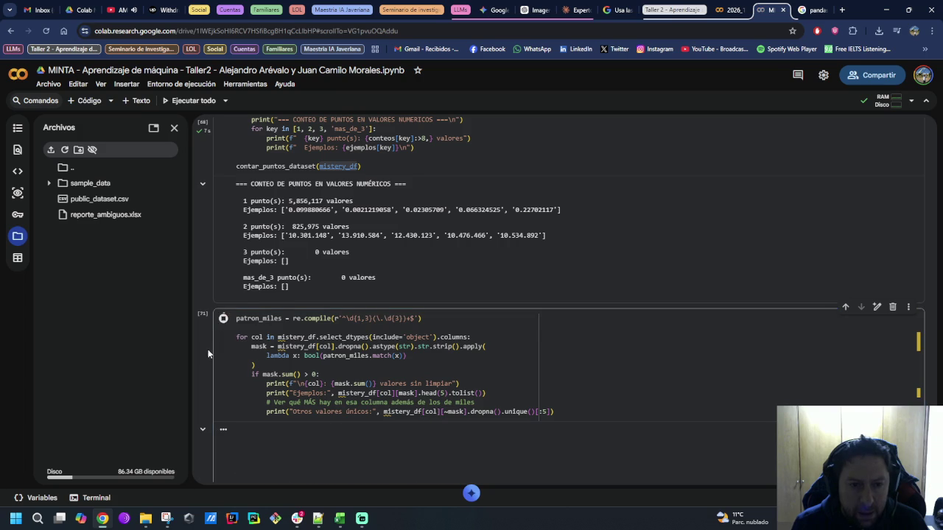
Step: Rerun the diagnostic cell, reporting var_3 with 2 uncleaned values and an IndexingError
scroll(208, 349, "down", 2)
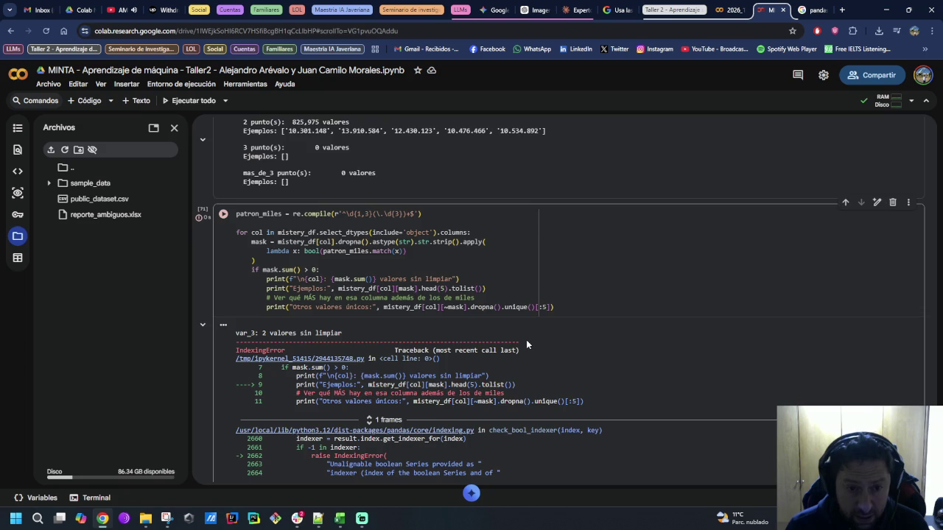
scroll(526, 341, "down", 2)
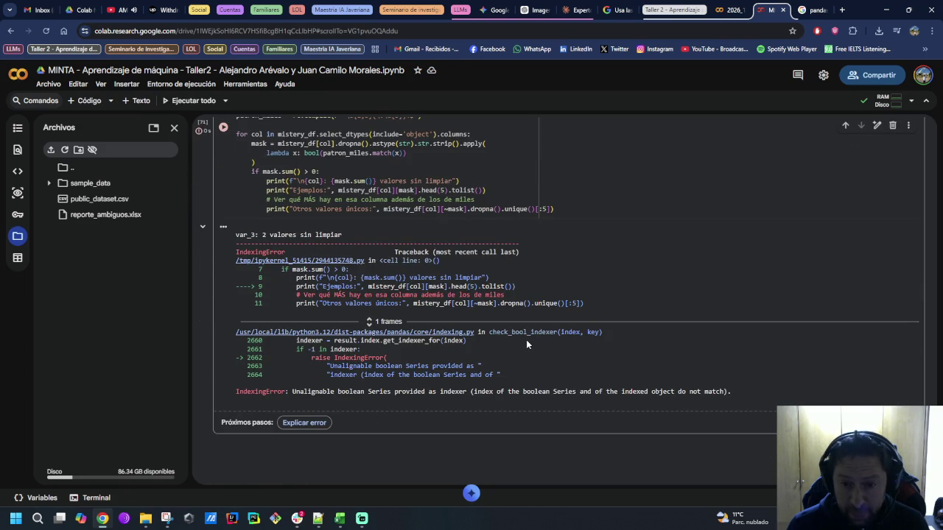
left_click(224, 127)
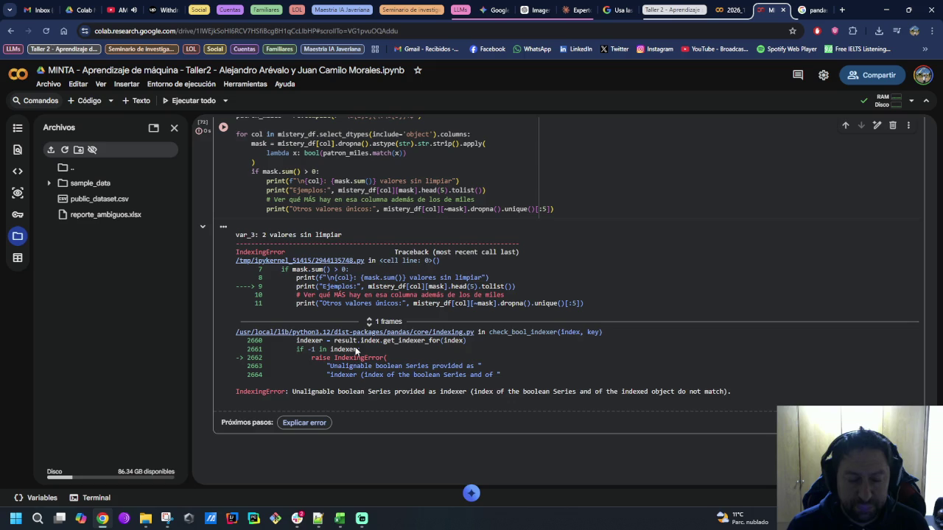
scroll(360, 353, "up", 1)
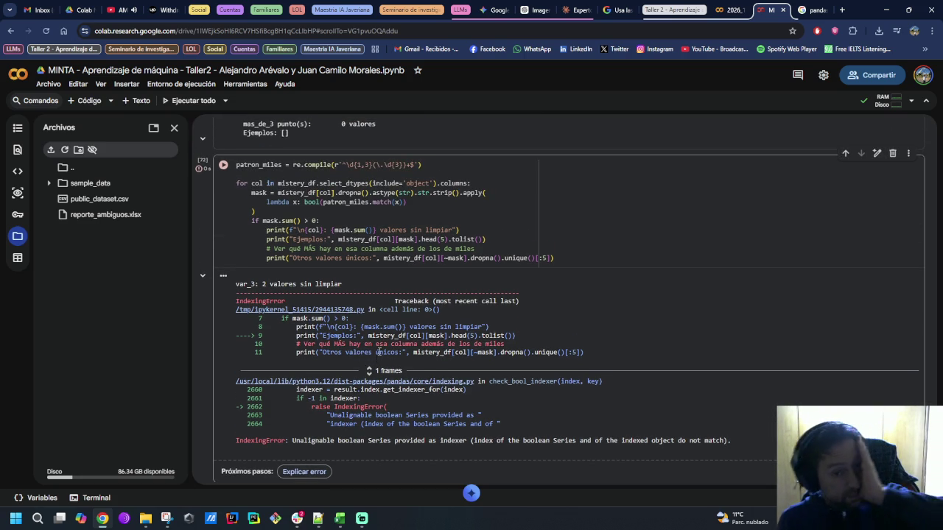
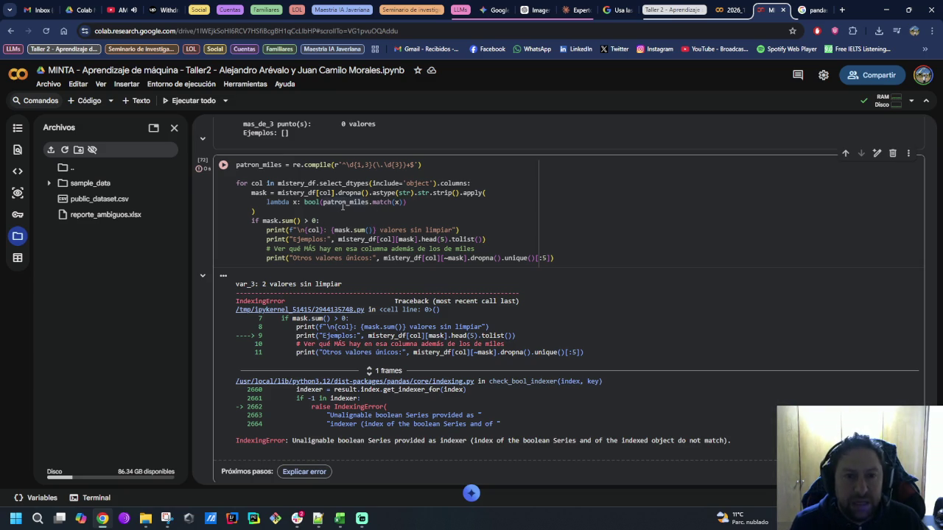
Step: Rerun the patron_miles thousands-separator check cell and select its IndexingError traceback
scroll(368, 214, "up", 2)
scroll(413, 225, "up", 2)
scroll(443, 234, "up", 1)
scroll(443, 234, "up", 2)
scroll(443, 235, "up", 1)
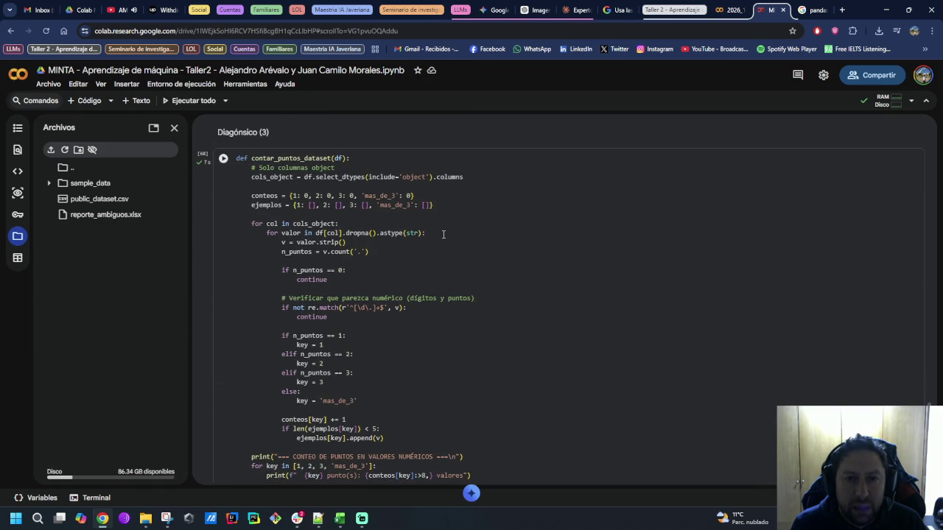
scroll(443, 235, "down", 1)
scroll(442, 235, "down", 1)
scroll(443, 234, "down", 1)
scroll(443, 234, "down", 3)
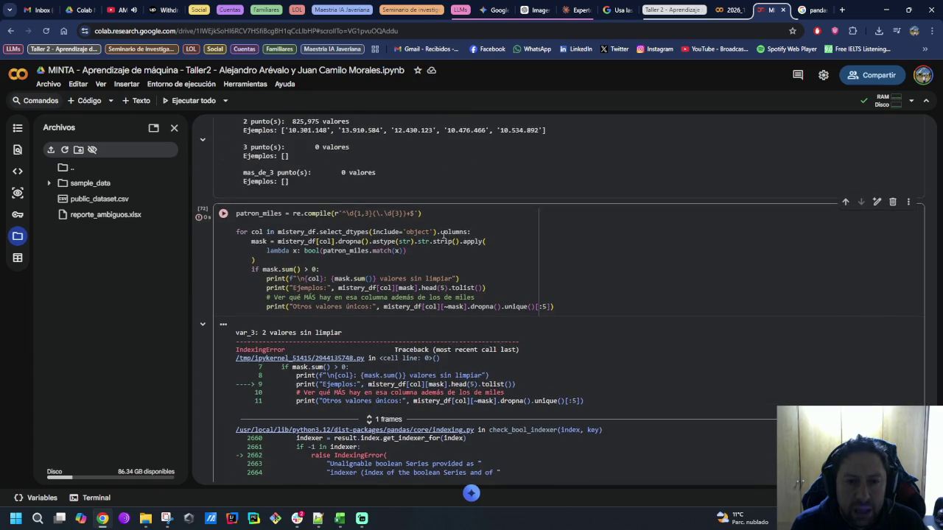
scroll(443, 235, "down", 1)
scroll(443, 234, "down", 1)
scroll(442, 234, "down", 1)
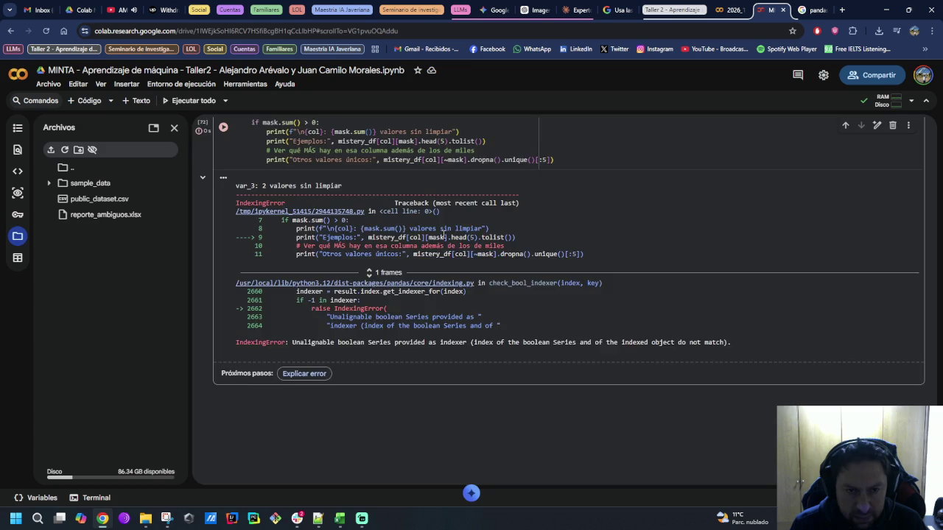
scroll(444, 234, "up", 2)
scroll(443, 235, "down", 1)
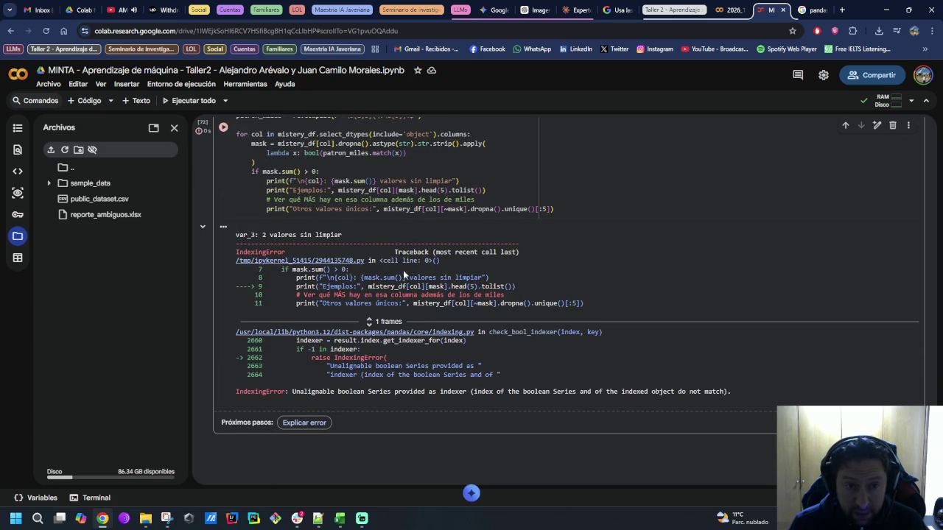
key("ctrl+Return")
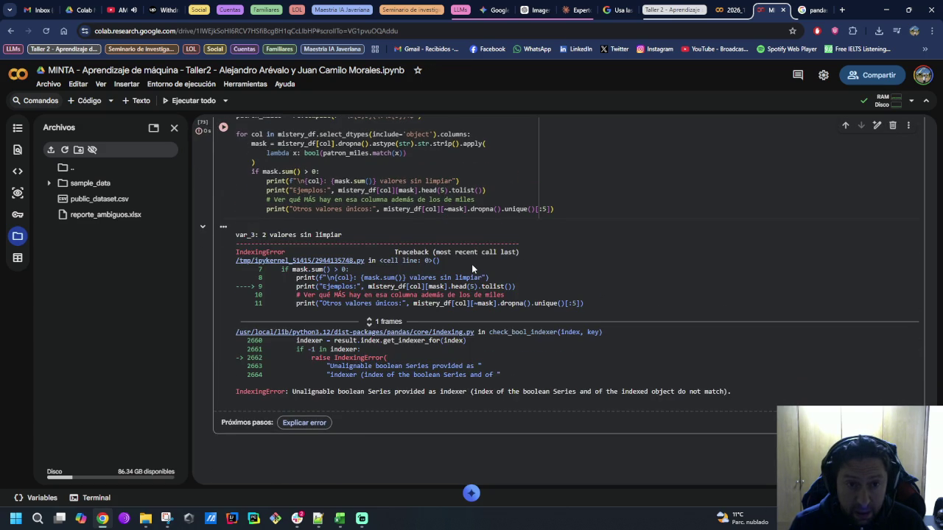
scroll(489, 254, "up", 1)
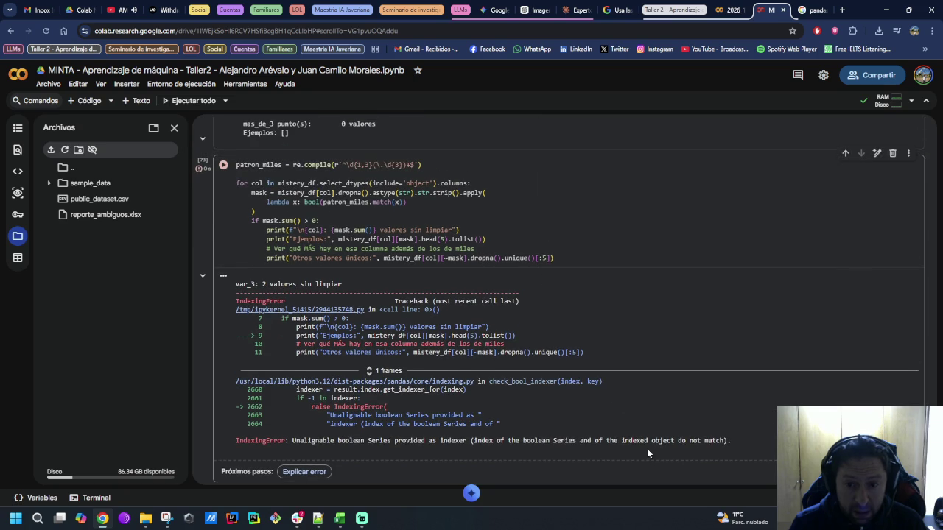
left_click_drag(750, 443, 234, 293)
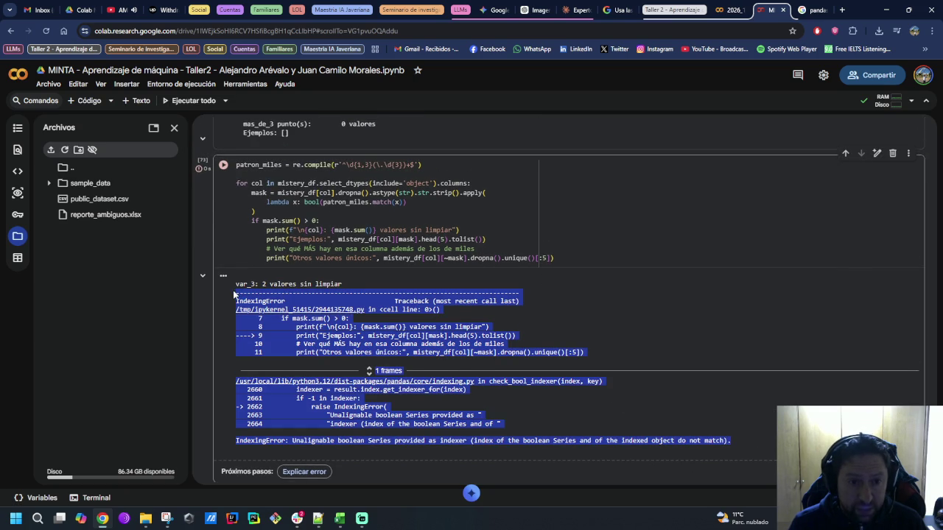
Step: Send Claude the message '2 errores:' with the pasted traceback
left_click(581, 9)
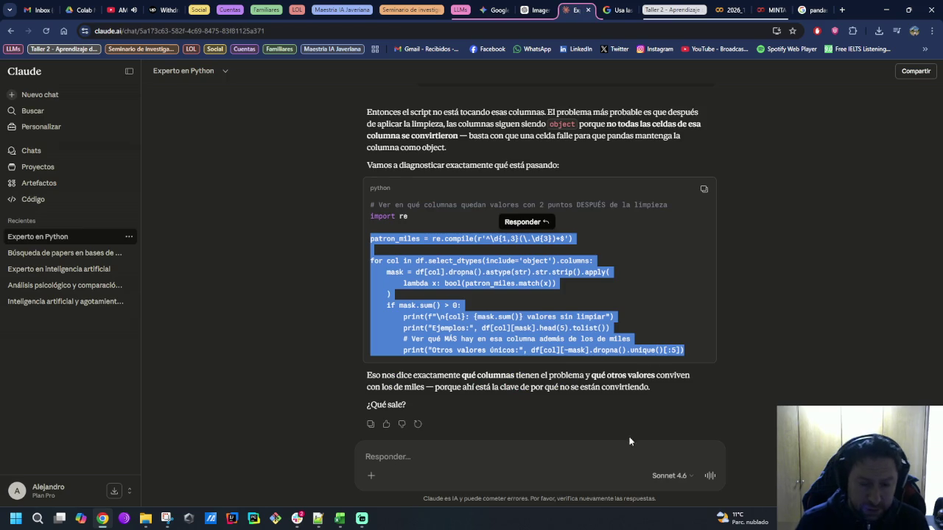
left_click(603, 466)
type("2 errores:")
key("shift+Return")
key("ctrl+v")
key("Return")
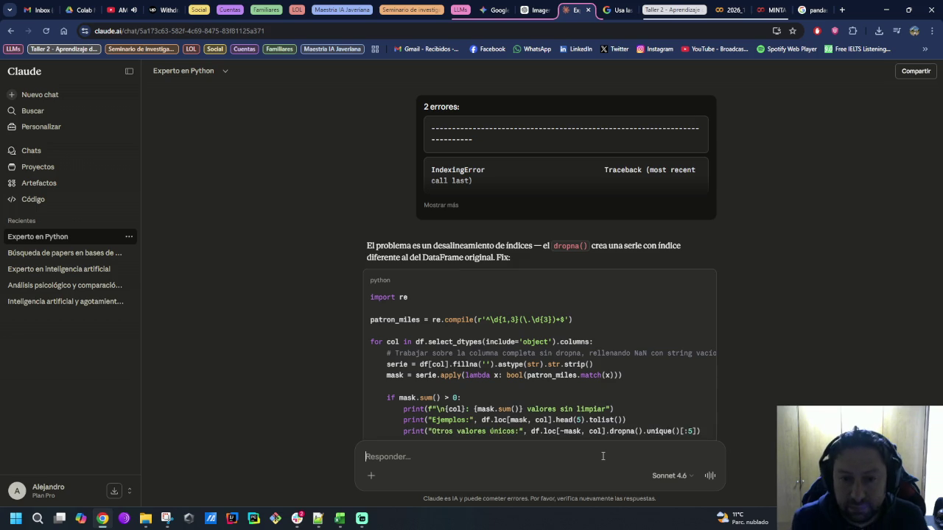
Step: Ask Claude to rename df to mistery_df and select the revised diagnostic code
scroll(586, 406, "down", 1)
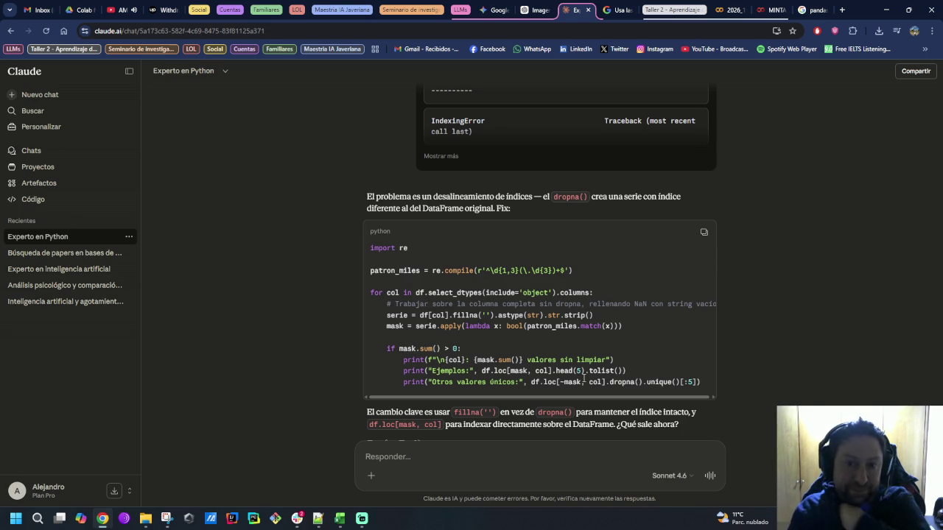
scroll(593, 376, "down", 1)
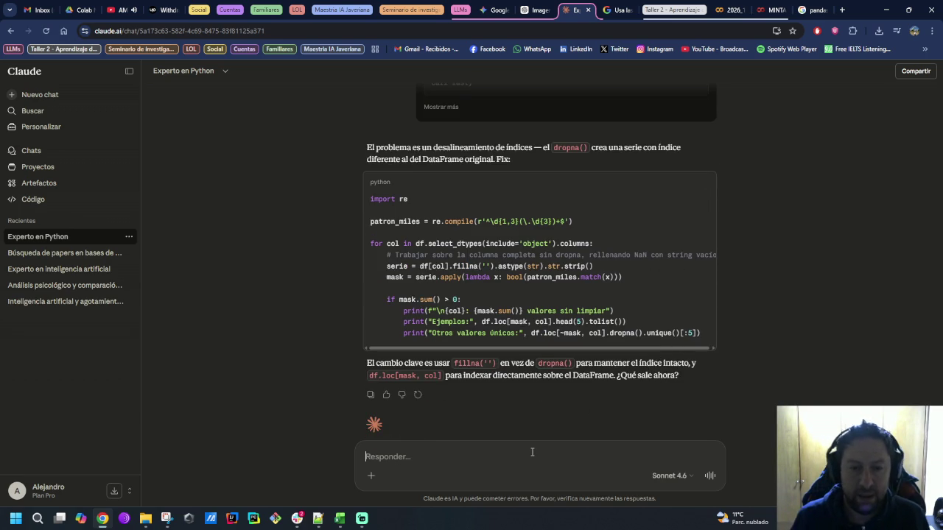
type("renombra el df como mistery_d")
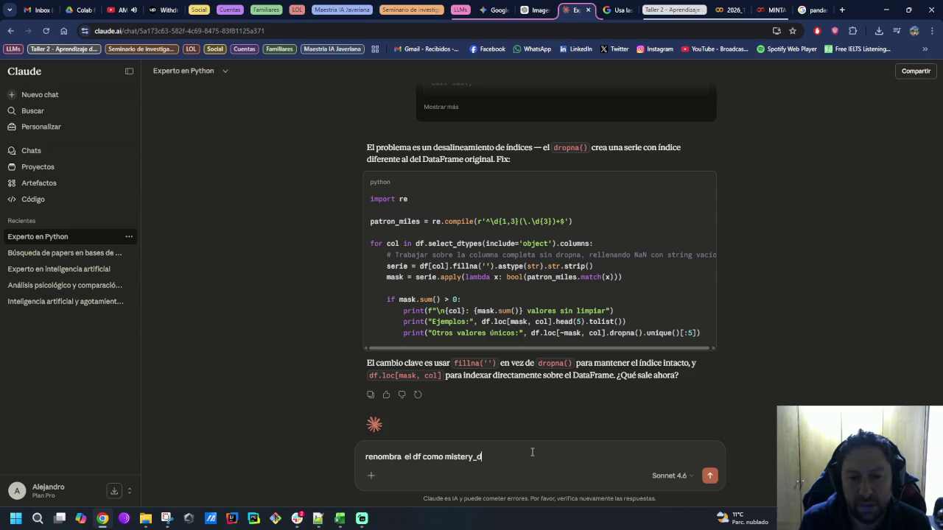
key("Return")
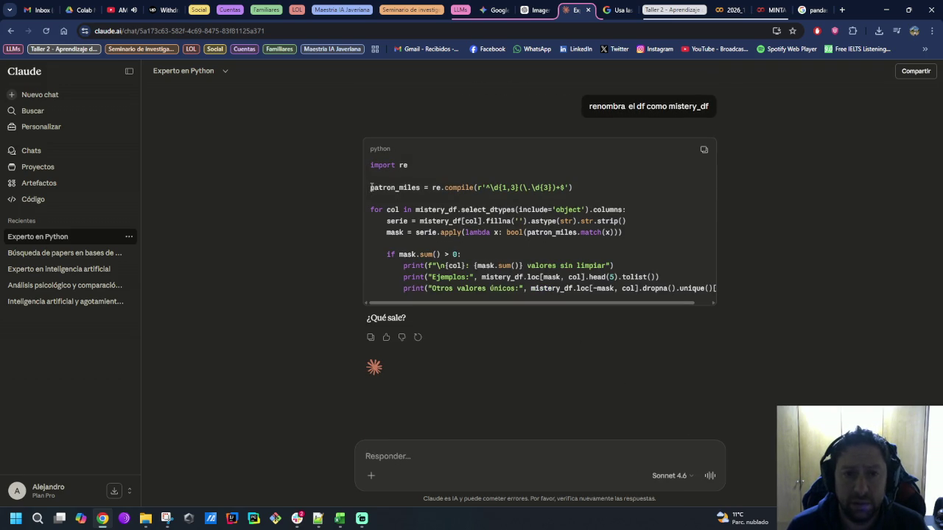
left_click_drag(372, 187, 741, 300)
key("ctrl+c")
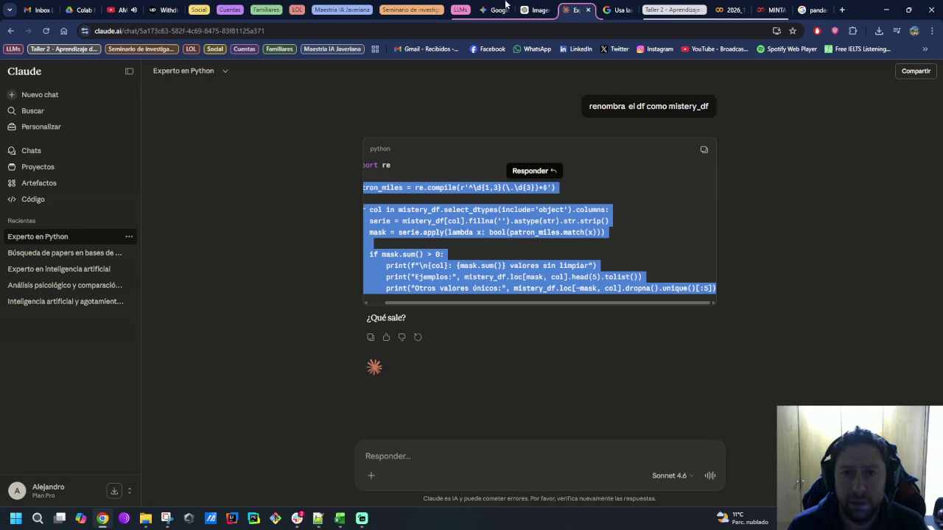
Step: Replace the old loop with the fillna-based code, drop the duplicate patron_miles line, and run it
left_click(767, 7)
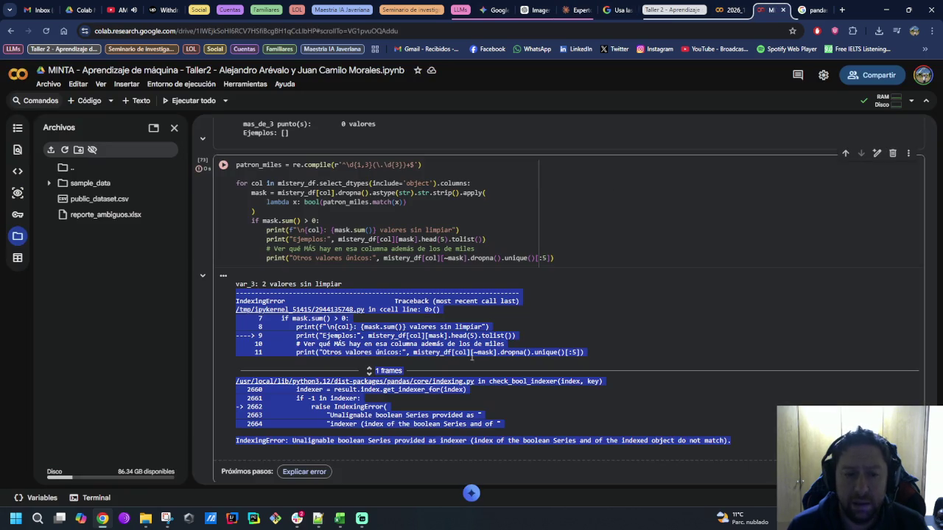
left_click_drag(556, 258, 238, 184)
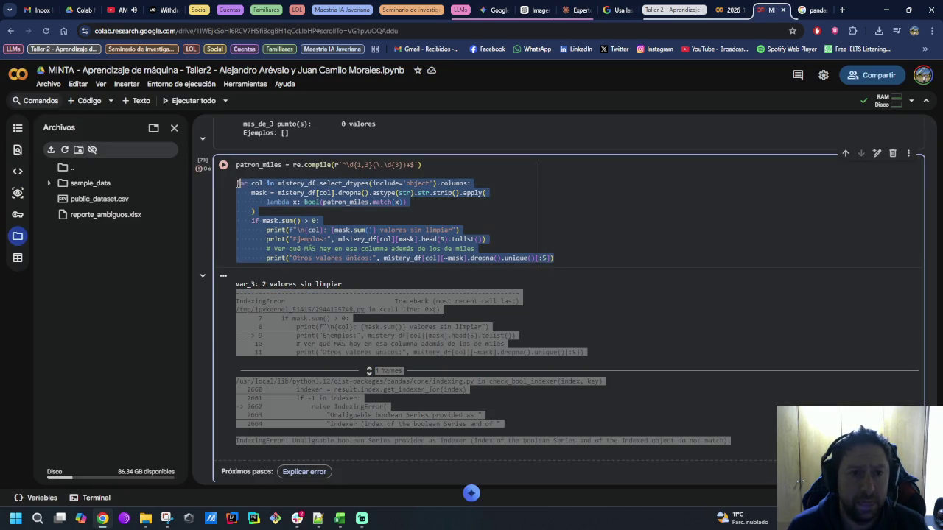
key("ctrl+v")
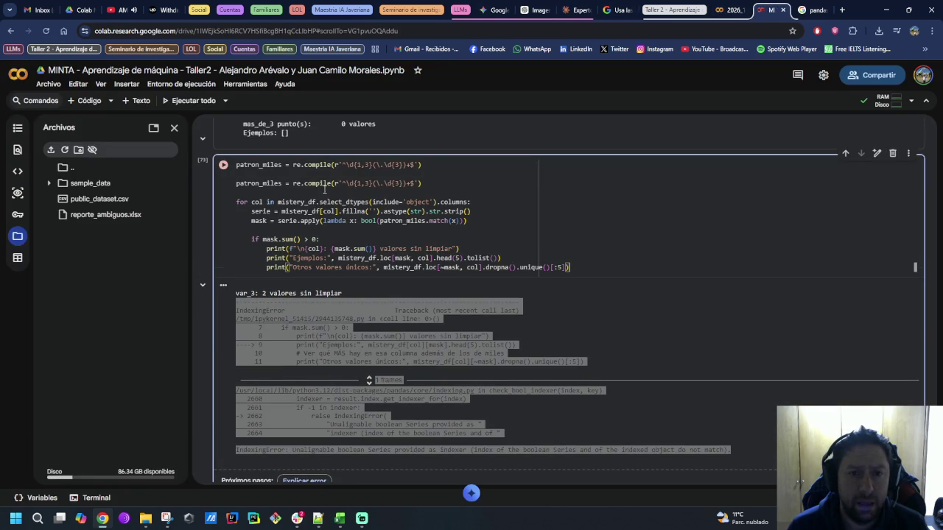
left_click_drag(423, 165, 202, 161)
key("BackSpace")
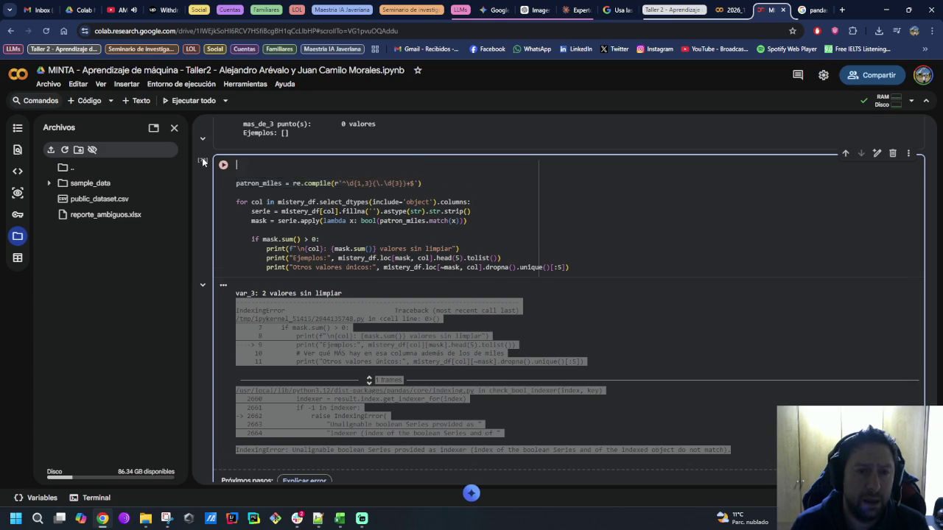
key("Delete")
key("Delete")
key("ctrl+Return")
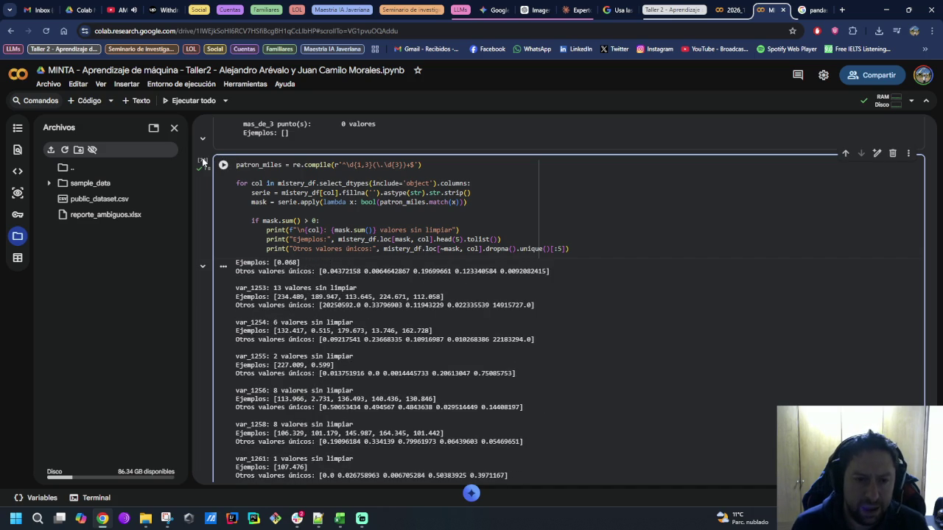
Step: Scroll back to the top of the report and select the var_3 through var_8 entries
scroll(404, 335, "up", 2)
scroll(404, 337, "up", 1)
scroll(403, 339, "up", 1)
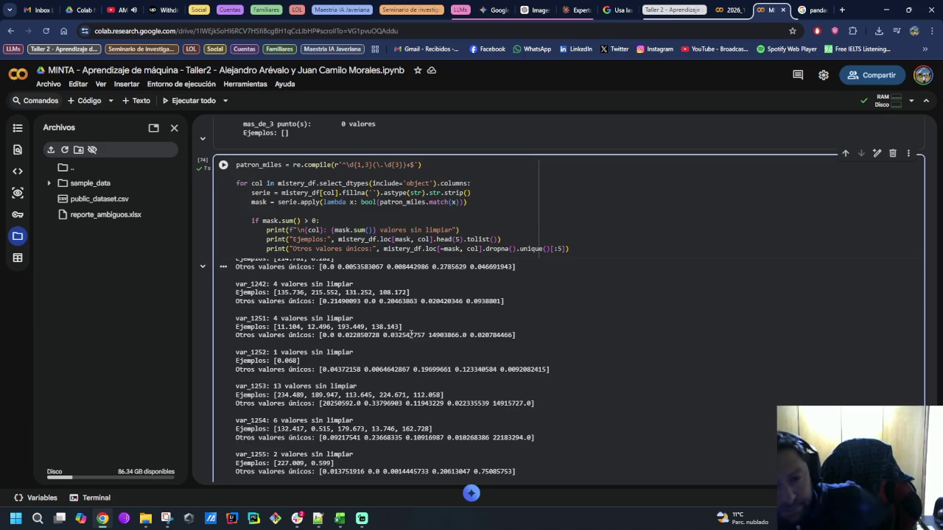
scroll(411, 339, "up", 5)
scroll(413, 350, "up", 5)
scroll(415, 358, "up", 3)
scroll(630, 439, "up", 5)
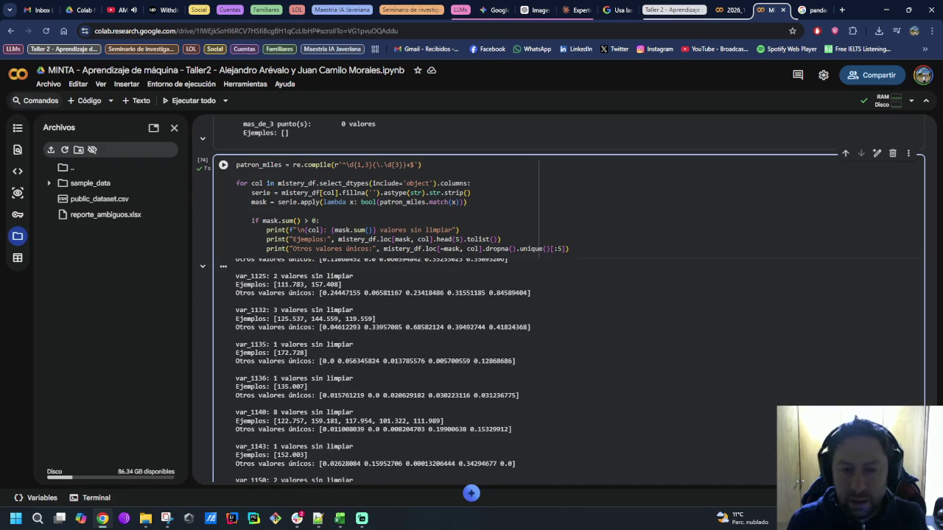
scroll(630, 439, "up", 5)
scroll(630, 439, "down", 5)
scroll(630, 439, "down", 3)
scroll(629, 439, "up", 5)
scroll(630, 439, "up", 5)
scroll(630, 439, "up", 5)
scroll(630, 439, "up", 5)
scroll(630, 439, "up", 5)
scroll(630, 439, "up", 5)
scroll(630, 439, "up", 5)
scroll(630, 439, "up", 5)
scroll(630, 439, "up", 5)
scroll(630, 439, "up", 5)
scroll(630, 439, "up", 5)
scroll(630, 439, "up", 5)
scroll(630, 439, "up", 5)
scroll(630, 439, "up", 5)
scroll(630, 440, "up", 5)
scroll(630, 439, "up", 5)
scroll(561, 299, "up", 1)
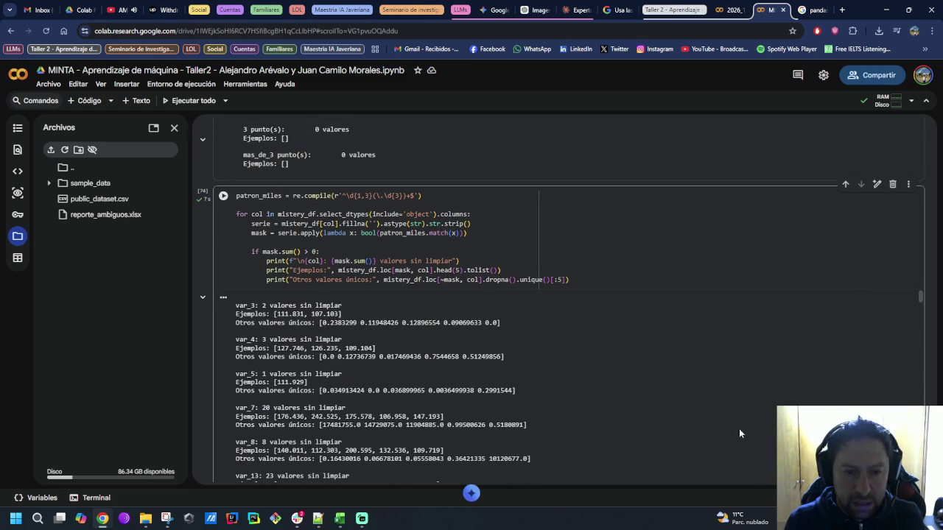
scroll(206, 333, "down", 1)
scroll(205, 333, "down", 1)
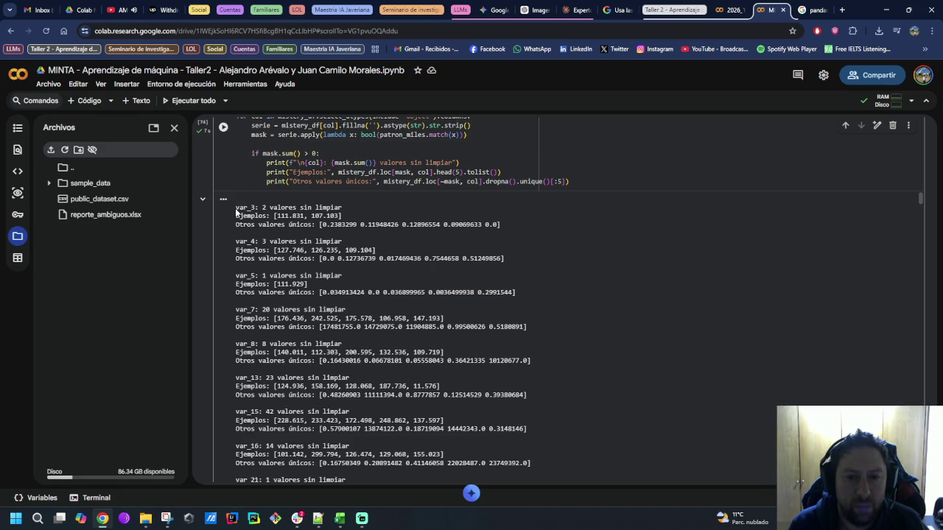
left_click_drag(235, 211, 566, 376)
key("ctrl+c")
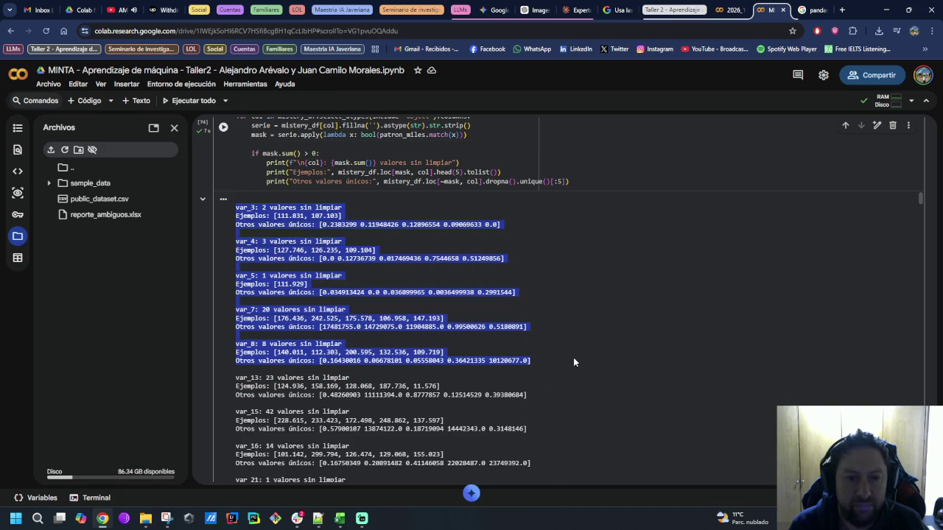
Step: Send Claude the var_3–var_8 output with notes on 10^6 and 10^3 dot separators
left_click(578, 10)
left_click(539, 457)
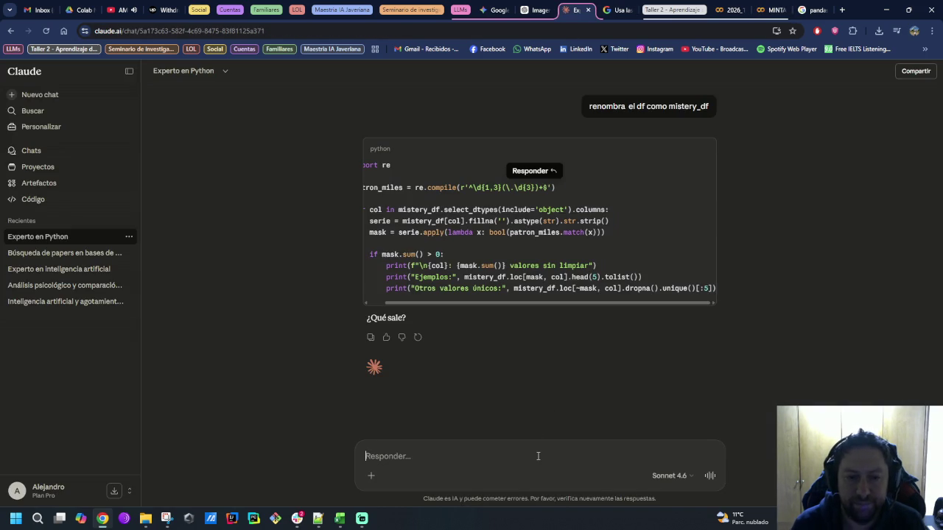
type("Aquí hay algunos ejemplos de la salida")
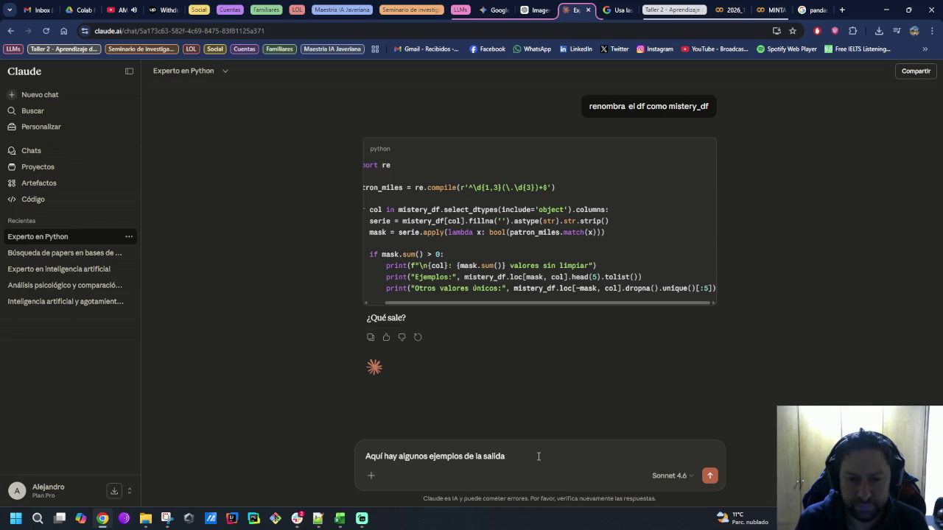
key("shift+Return")
key("shift+Return")
key("ctrl+v")
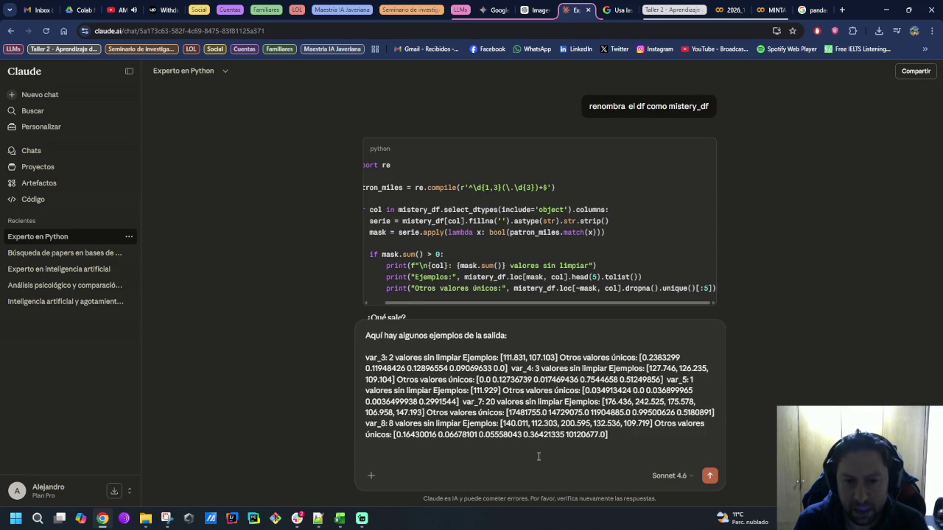
type("Se nota que los separadores de miles existen para números de orden")
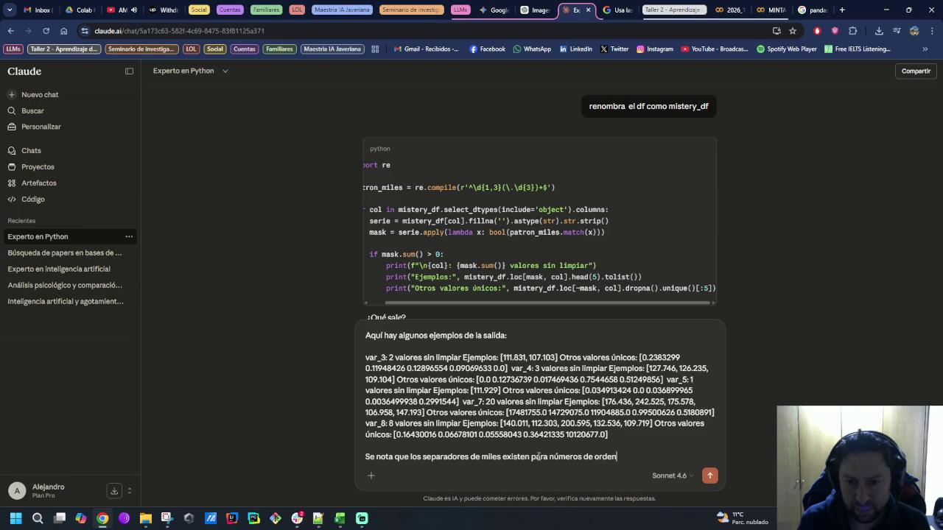
type(" 10^")
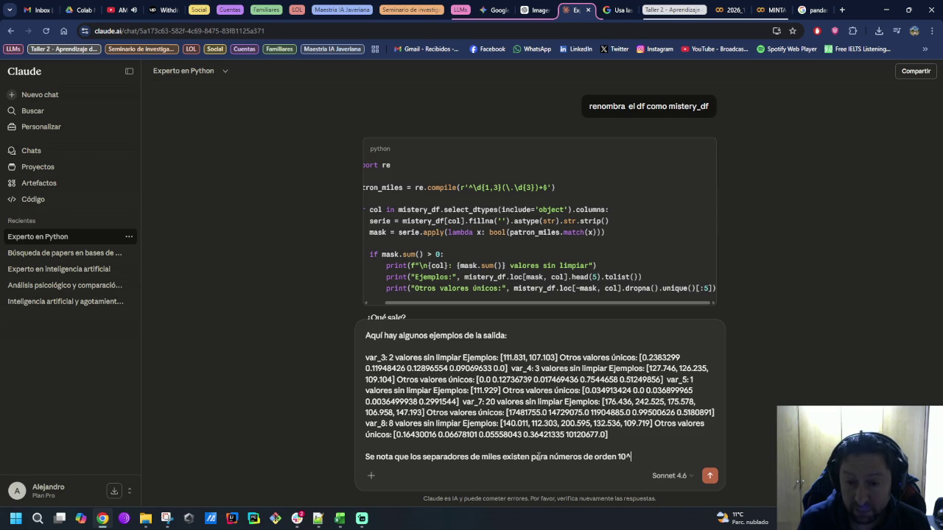
type("6, probablemente ")
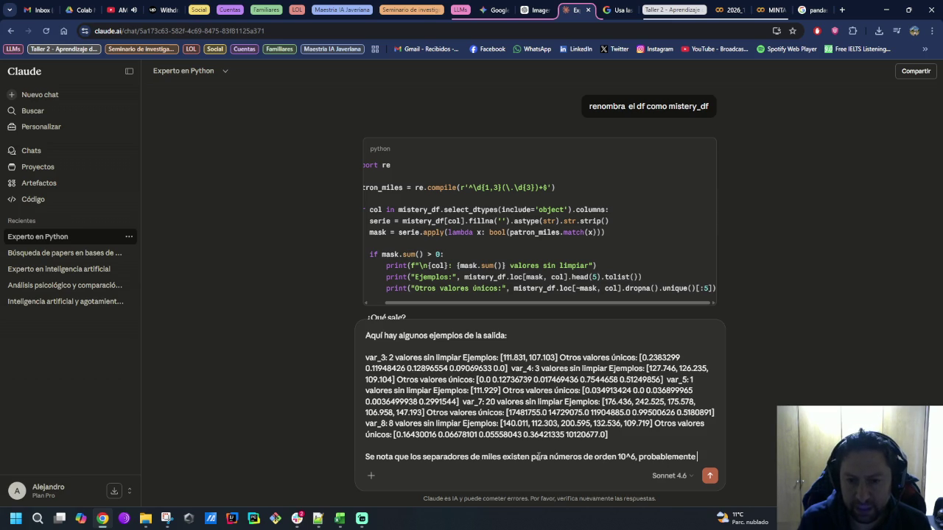
type("para los de")
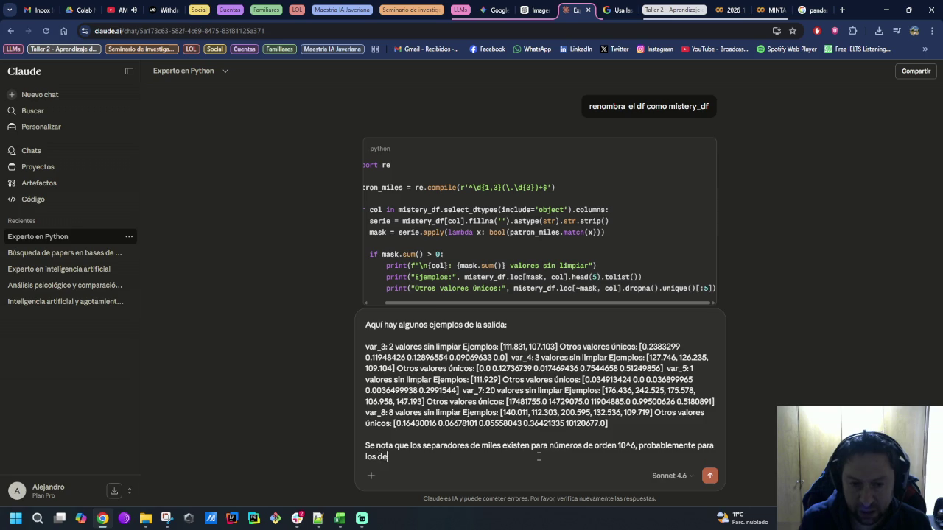
type(" orden 10^3 y también hay decimales con xxxx.0")
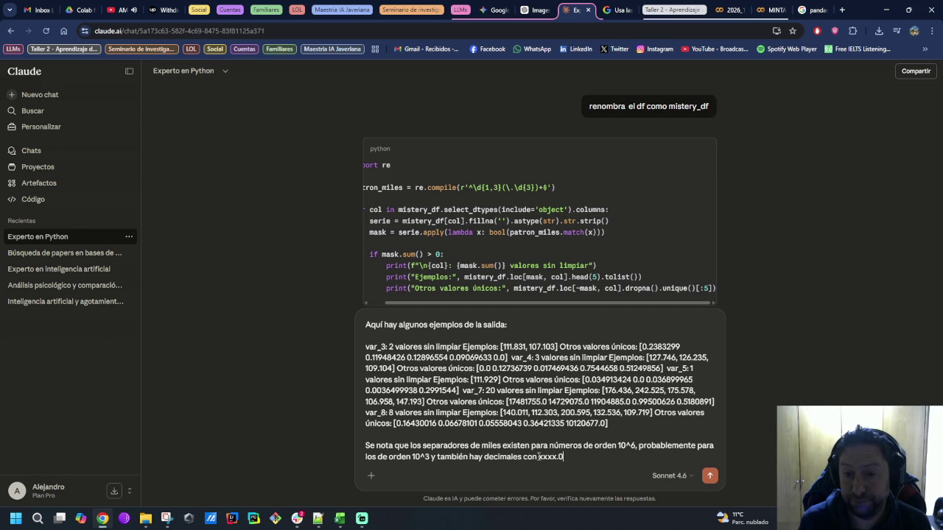
key("Return")
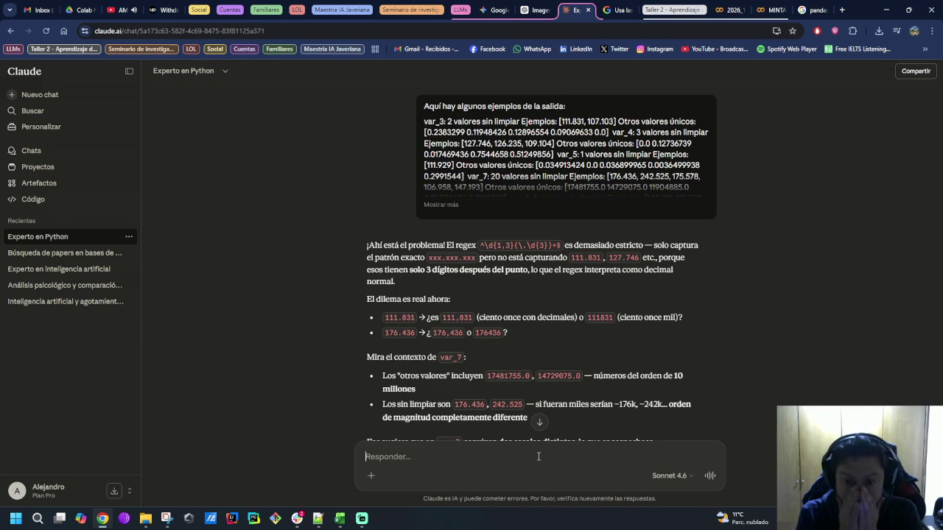
Step: Select Claude's suggested var_7 distribution code for copying
scroll(674, 371, "down", 1)
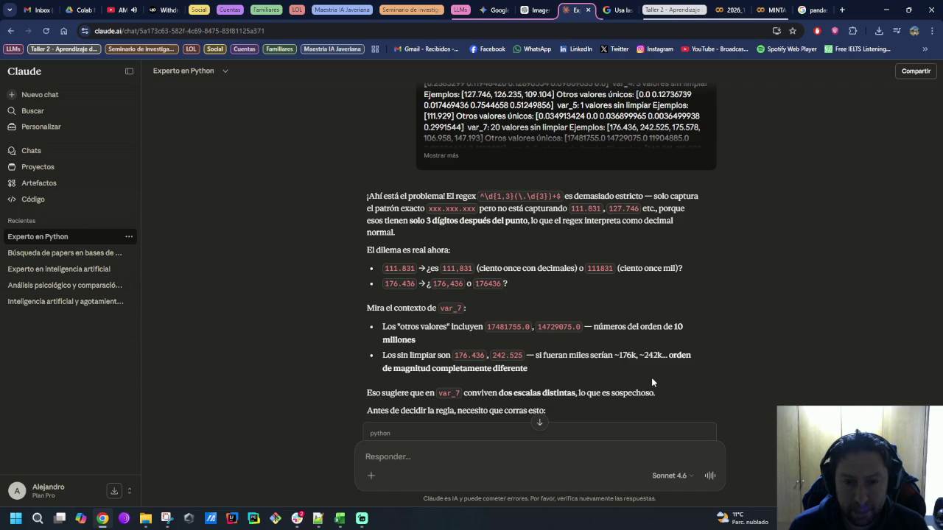
scroll(651, 377, "down", 3)
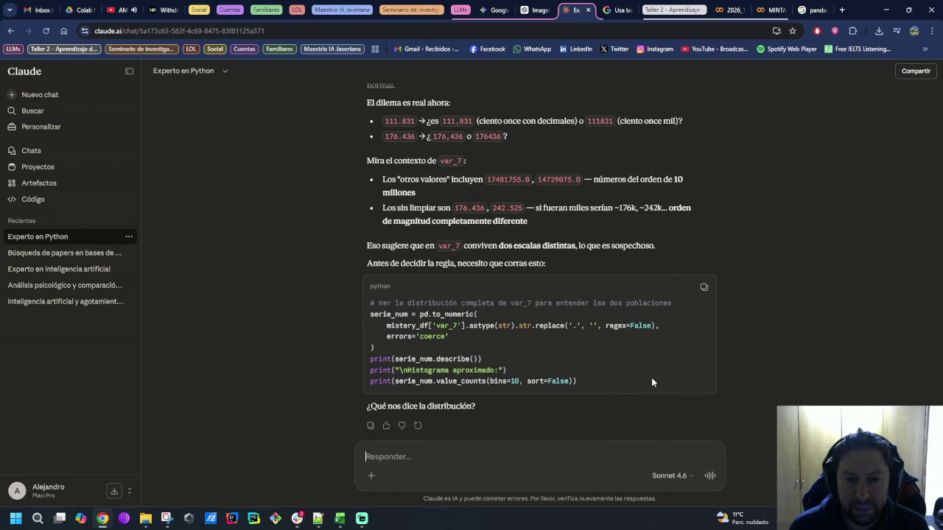
left_click_drag(589, 384, 366, 316)
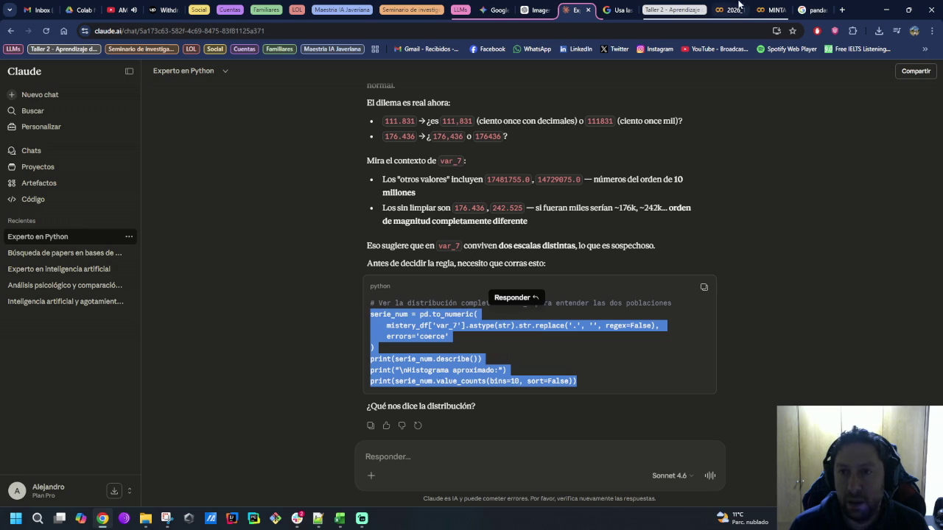
left_click(769, 9)
Step: Hide the previous output and run Claude's var_7 distribution code in a new cell
scroll(504, 337, "down", 5)
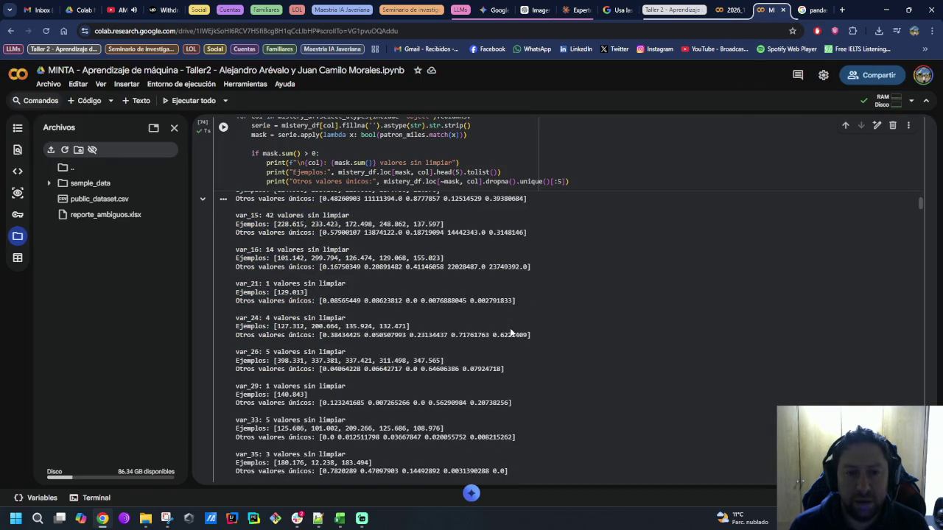
key("ctrl+a")
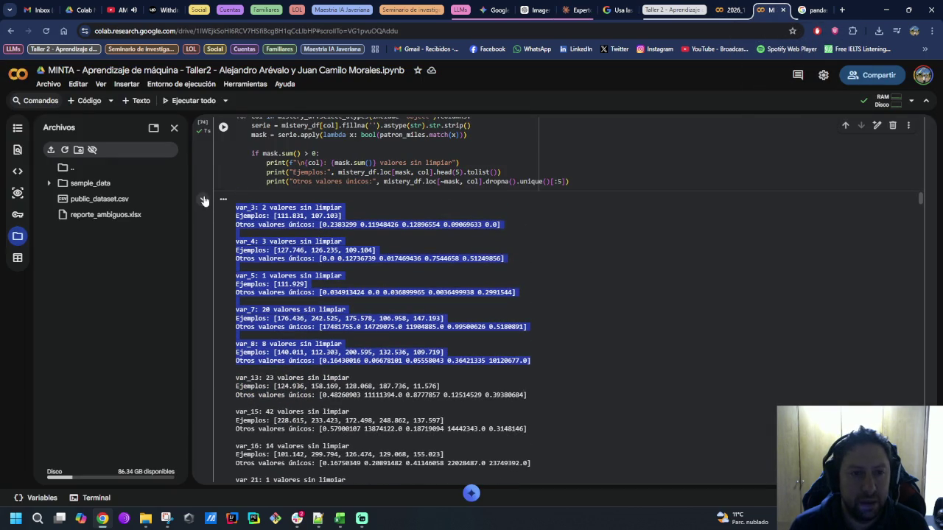
left_click(203, 199)
left_click(551, 260)
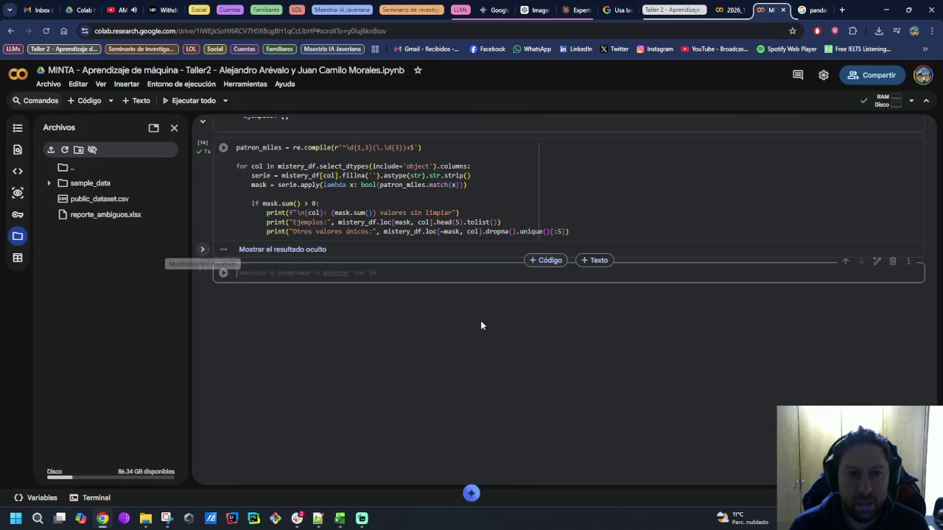
type("serie_num = pd.to_numeric(     mistery_df['var_7'].astype(str).str.replace('.', '', regex=False),     errors='coerce' ) print(serie_num.describe()) print(\"\\nHistograma aproximado:\") print(serie_num.value_counts(bins=10, sort=False))")
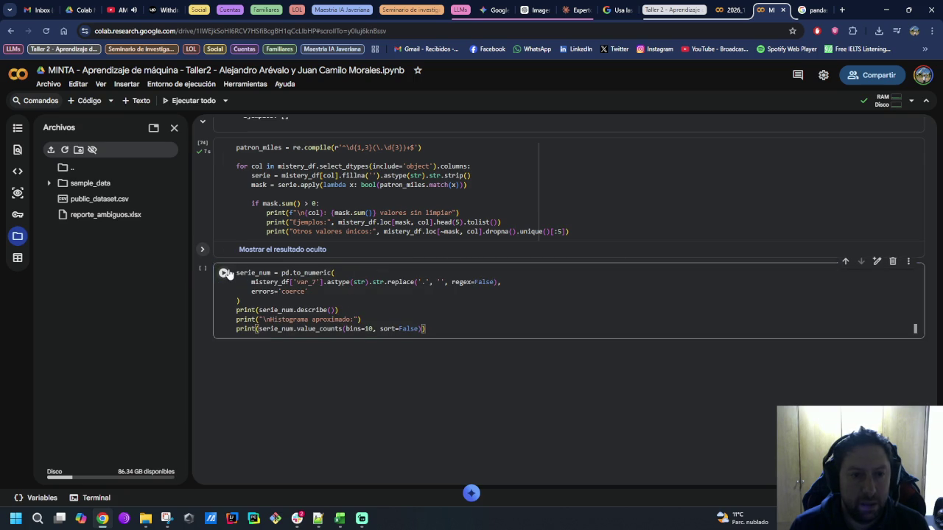
left_click(225, 274)
Step: Select the var_7 statistics and histogram output for copying
scroll(321, 388, "down", 1)
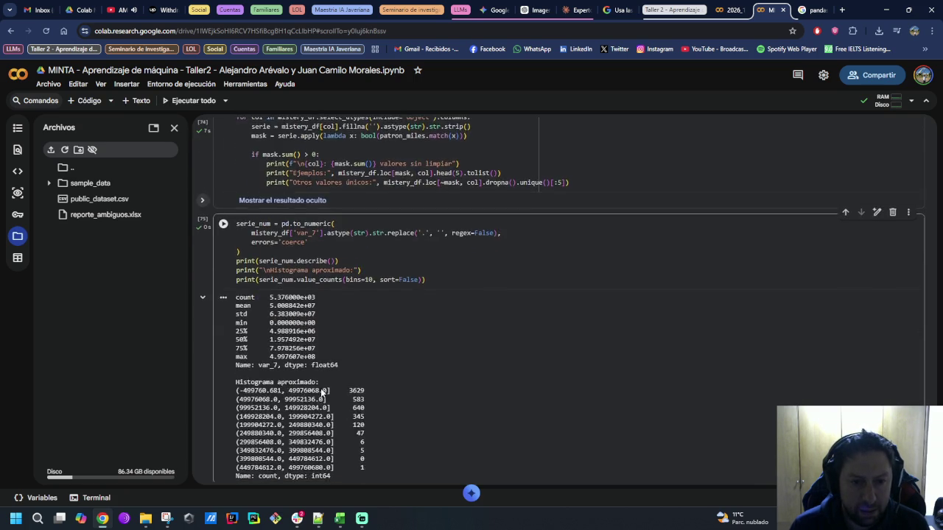
scroll(320, 391, "down", 1)
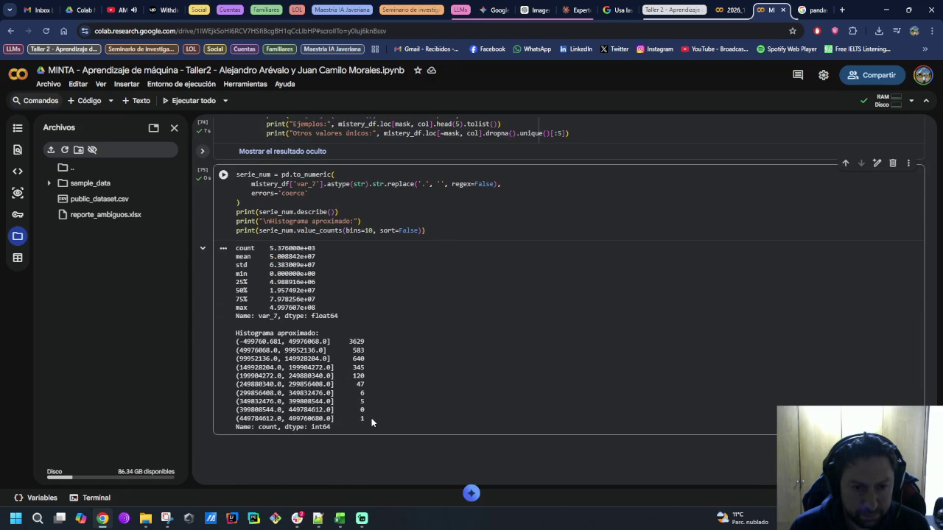
left_click_drag(371, 418, 234, 249)
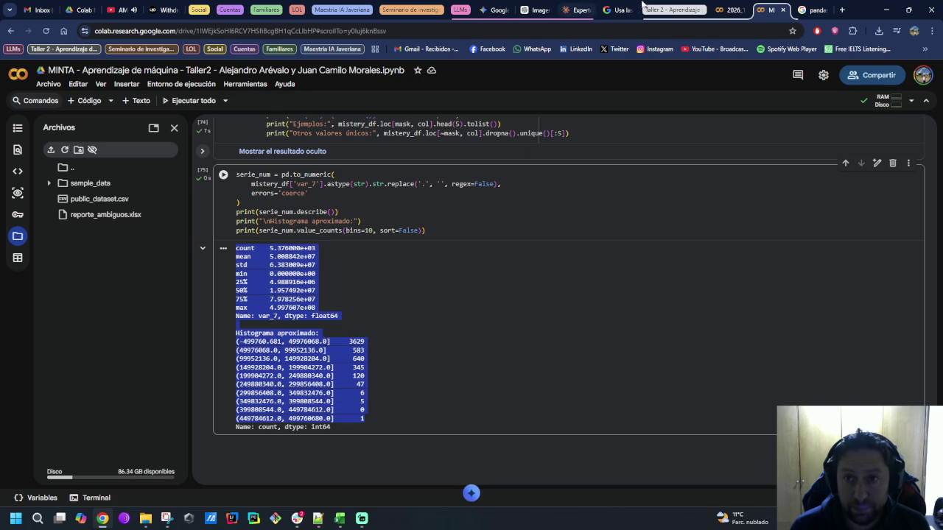
left_click(582, 10)
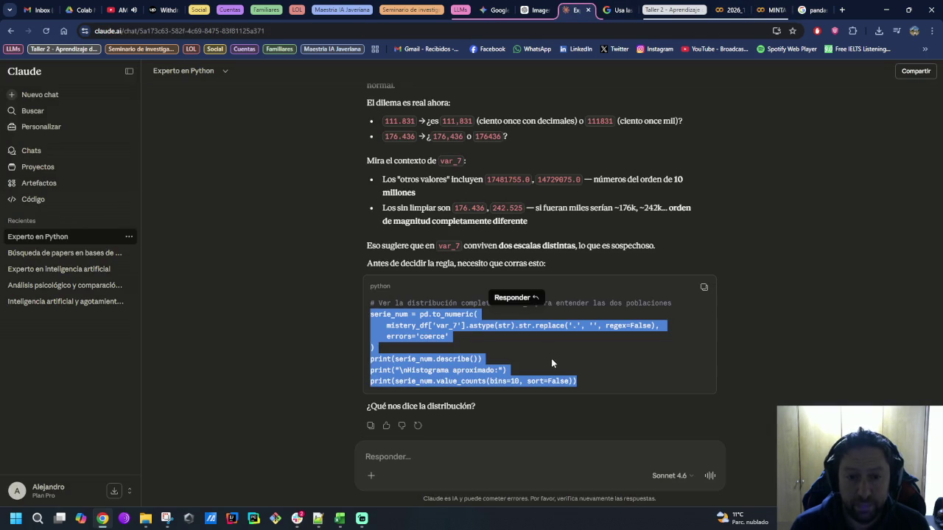
Step: Send Claude var_7's distribution output, then reply that Excel formatting still seems better
left_click(569, 445)
key("ctrl+v")
key("Return")
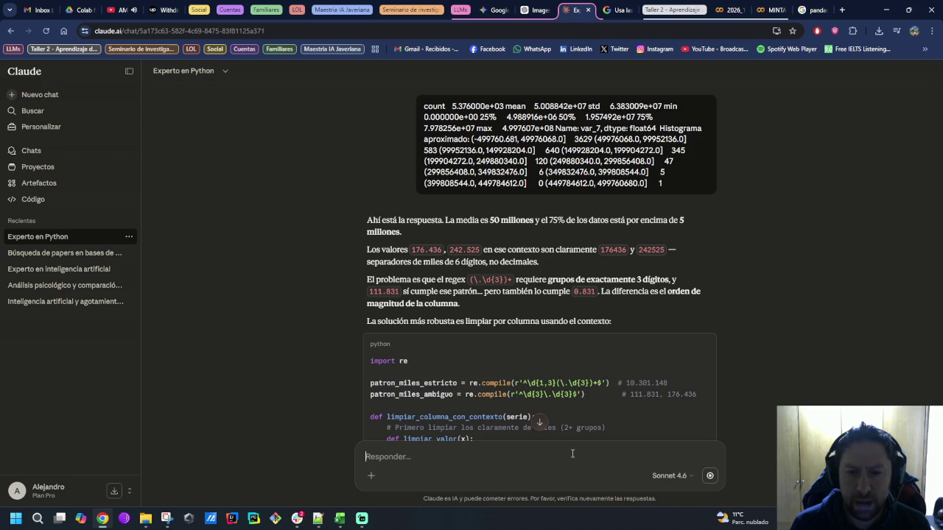
type("No sé, me sigue pareciendo mejor opción formatear en excel")
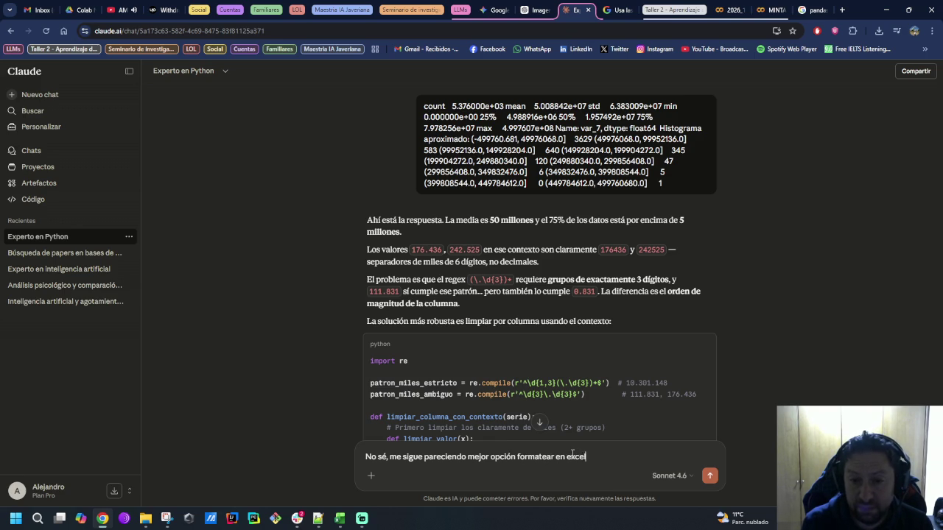
key("Return")
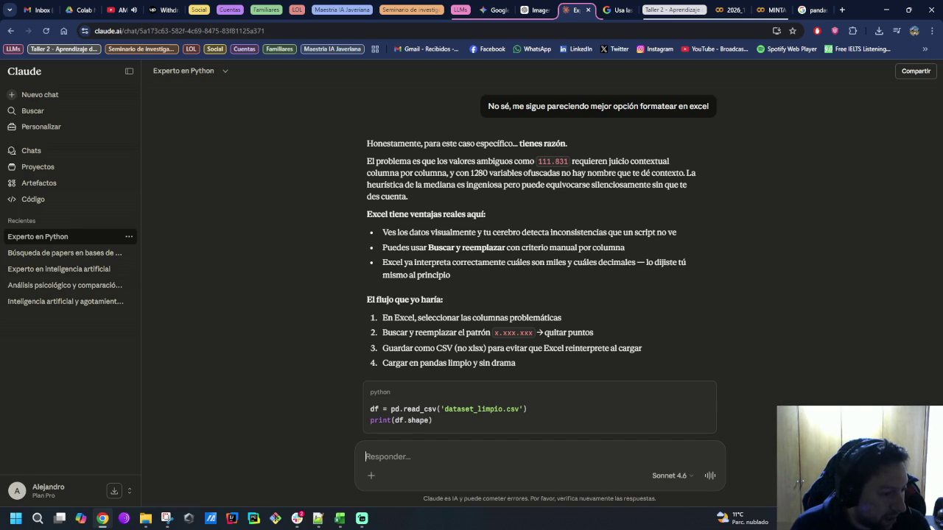
Step: Bring Excel forward and close the reporte_ambiguos workbook without saving
key("alt+Tab")
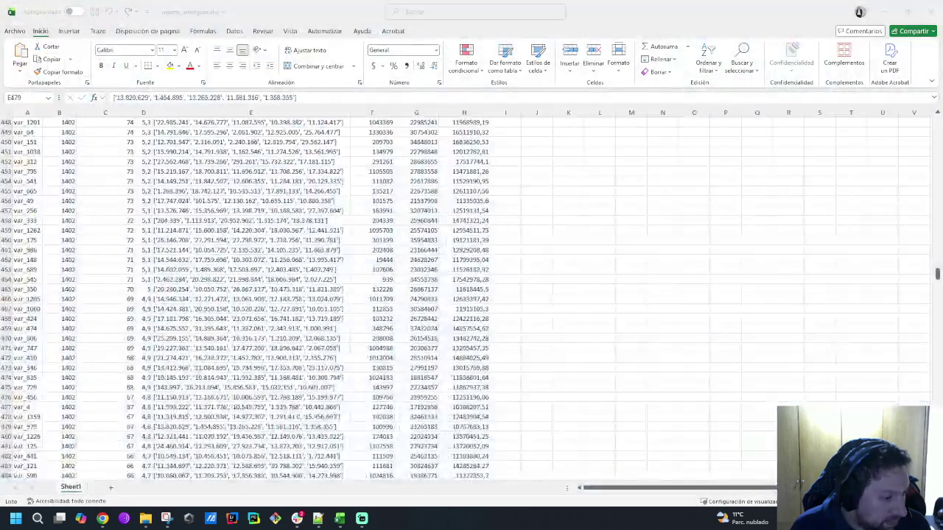
key("alt+Tab")
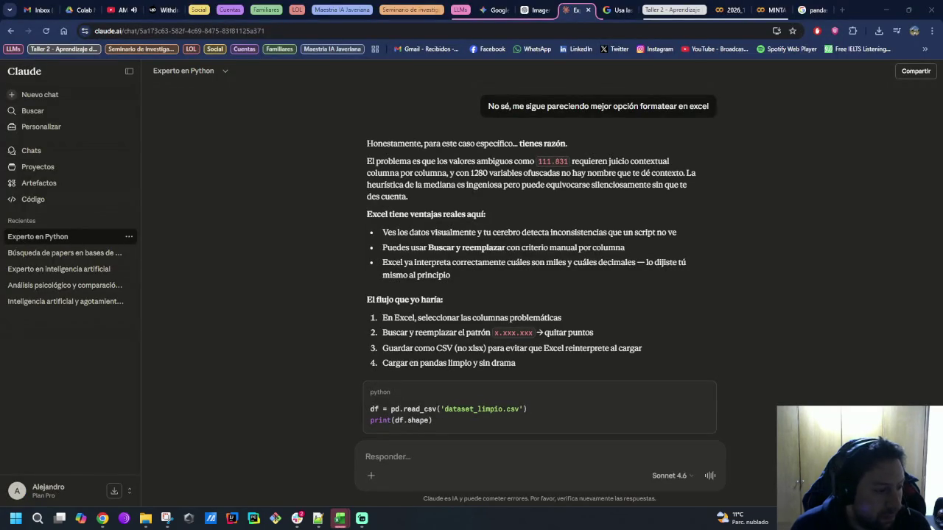
key("alt+Tab")
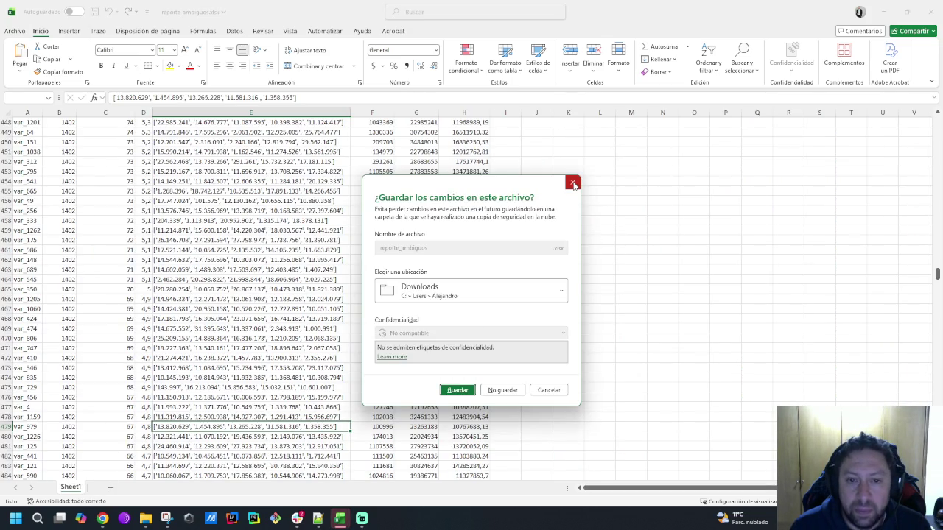
left_click(511, 393)
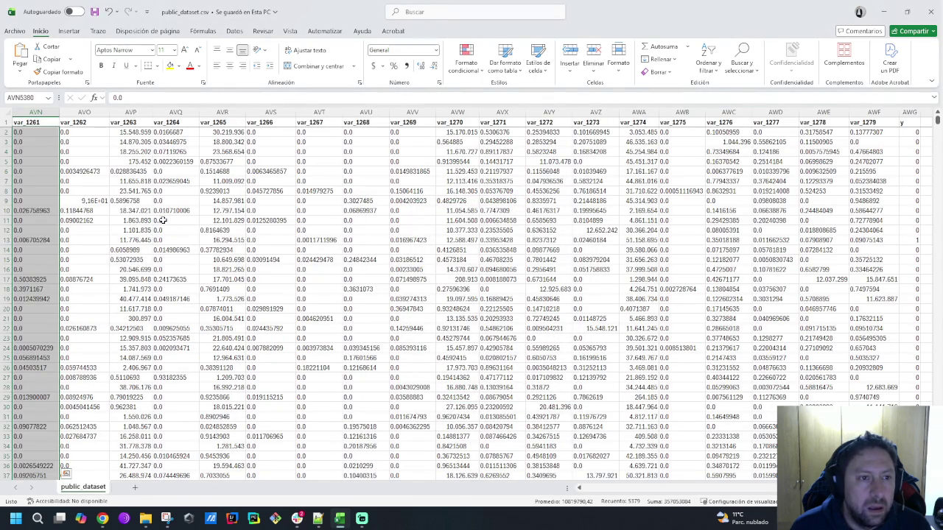
Step: Give AVP2 accounting format, then remove decimals to show 15.548.959
left_click(131, 131)
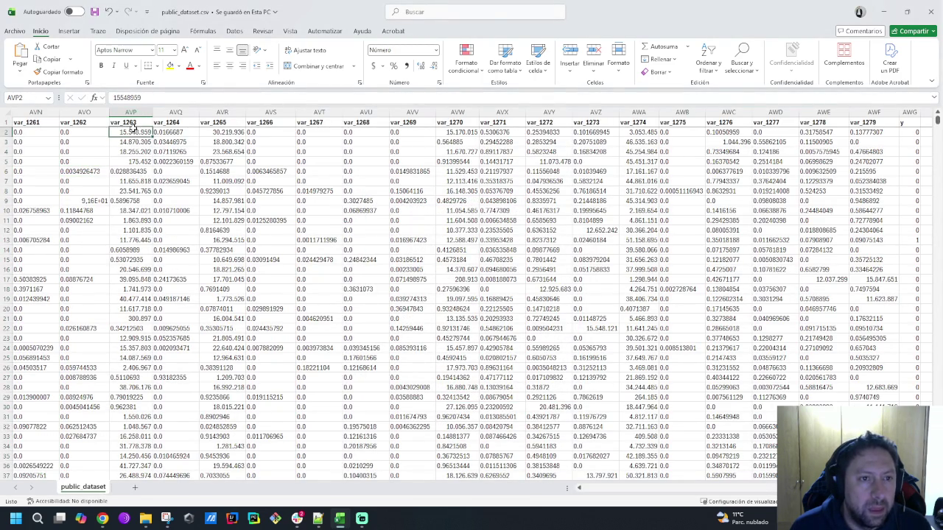
left_click(407, 66)
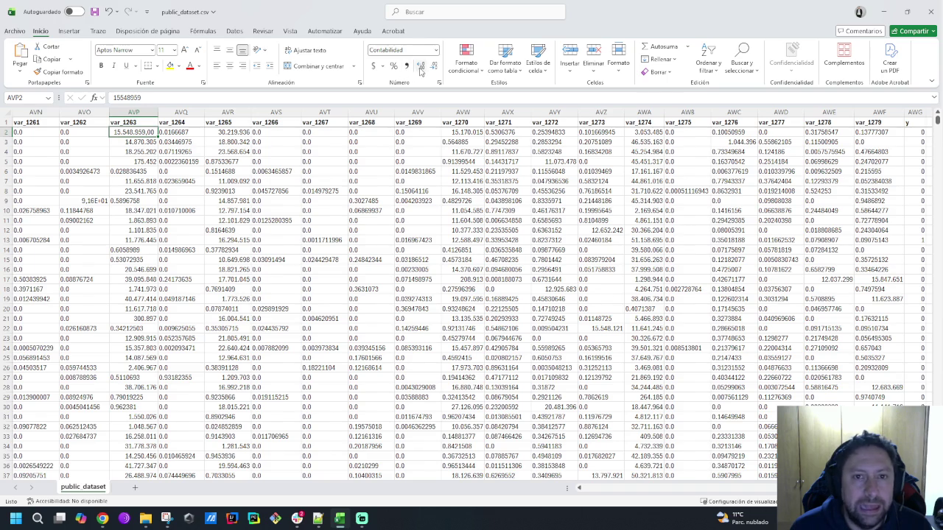
left_click(420, 66)
left_click(434, 66)
left_click(434, 66)
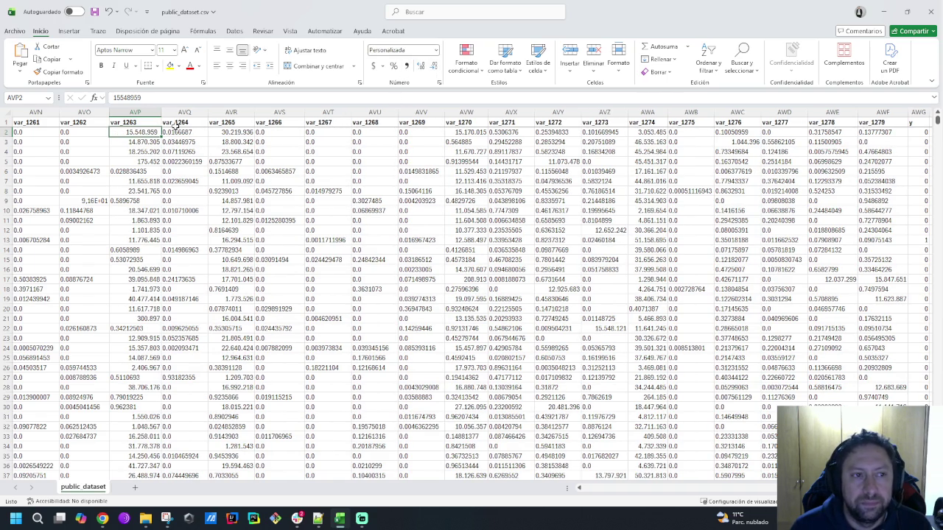
Step: Select the whole data block and search Excel's commands for 'separador de miles'
key("Left")
key("Left")
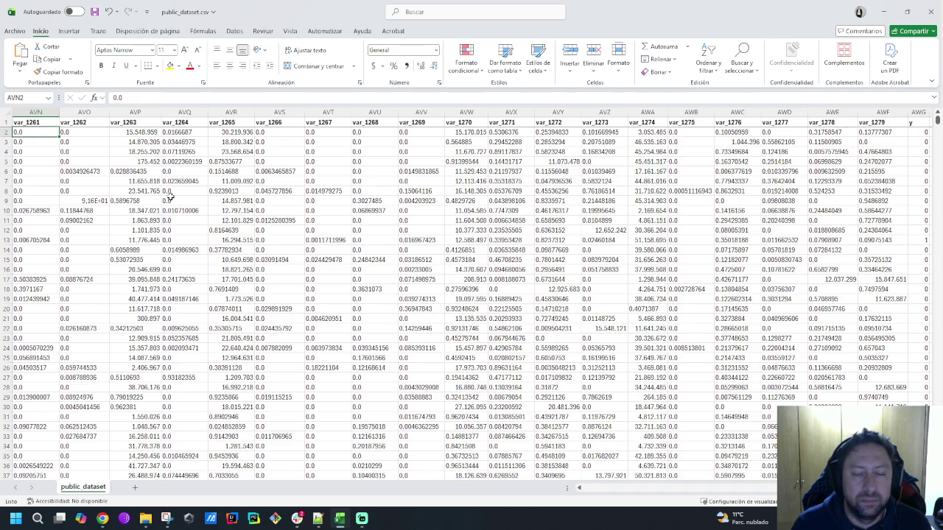
key("ctrl+shift+Right")
key("ctrl+shift+Down")
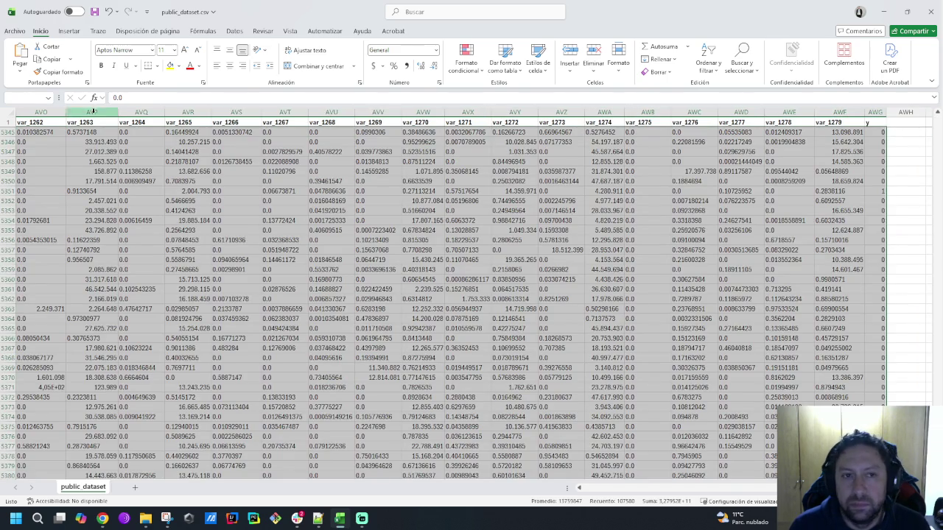
left_click(234, 31)
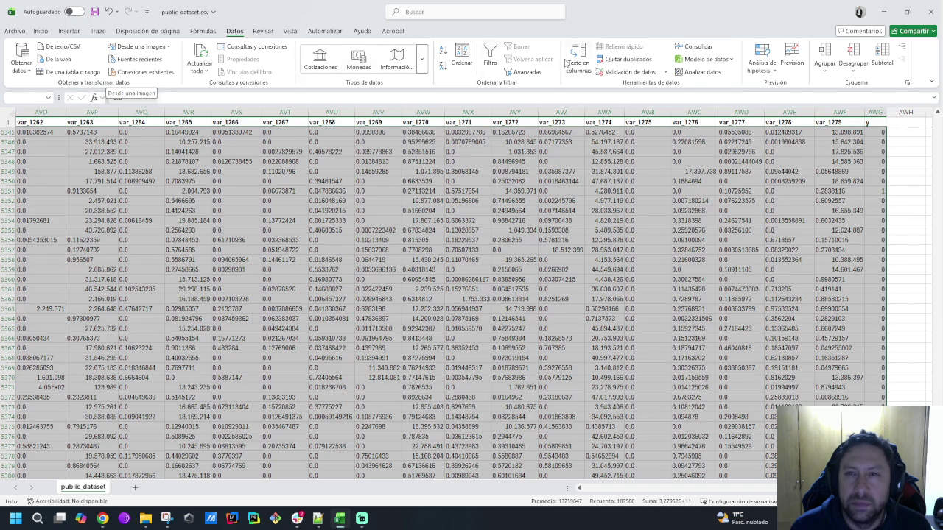
left_click(499, 12)
type("separador de miiles")
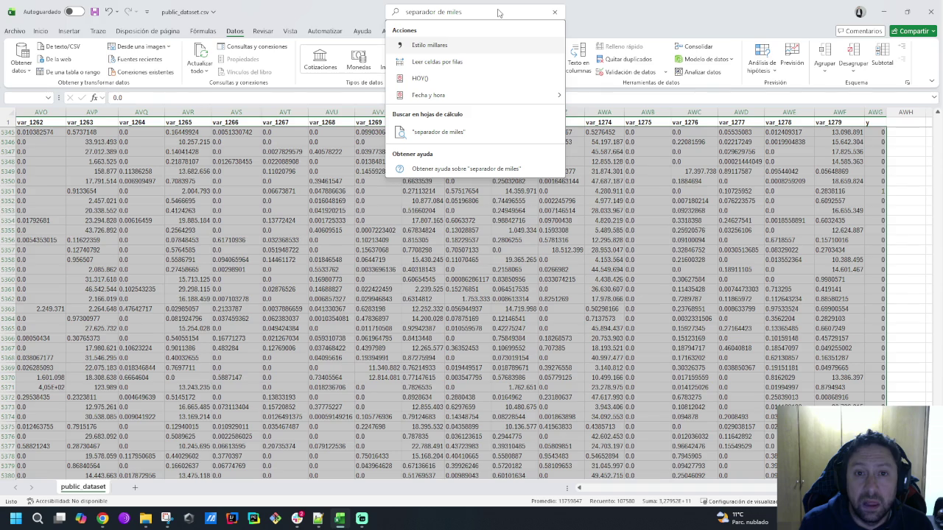
key("Escape")
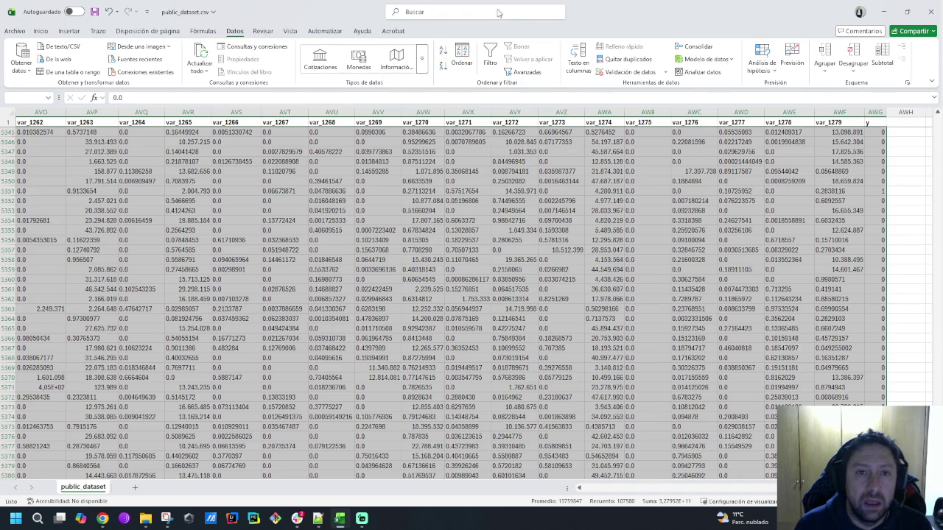
key("alt+Tab")
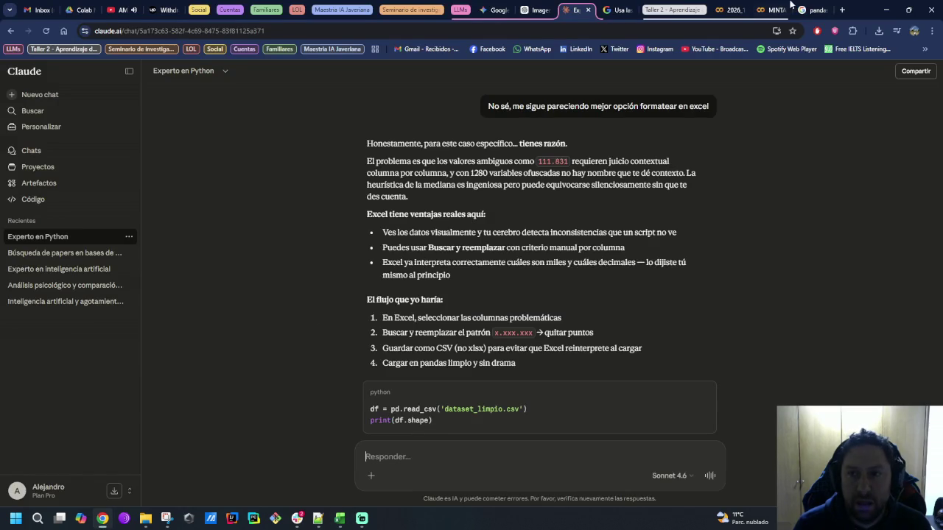
Step: Google 'quitar separador de miles en excel' and read the AI overview
left_click(810, 10)
left_click(771, 34)
type("qui")
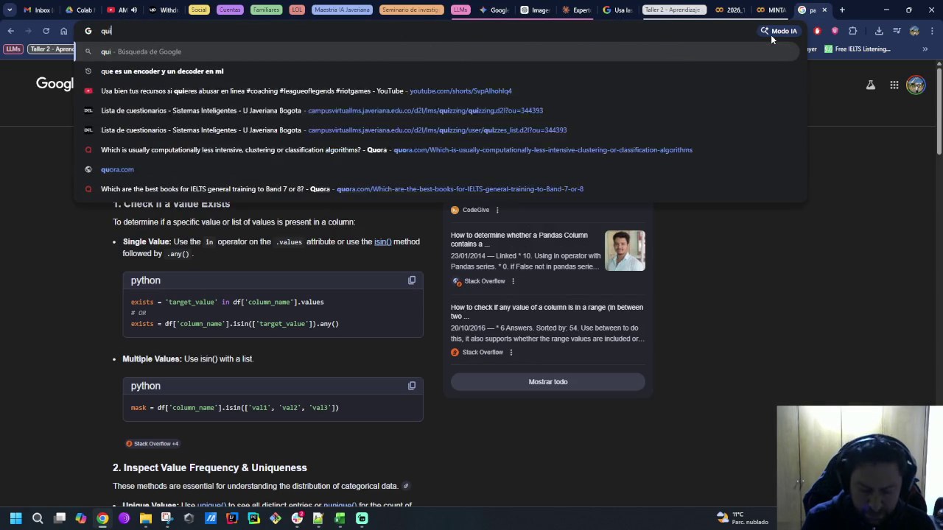
type("tar separador de mi")
key("Down")
key("Return")
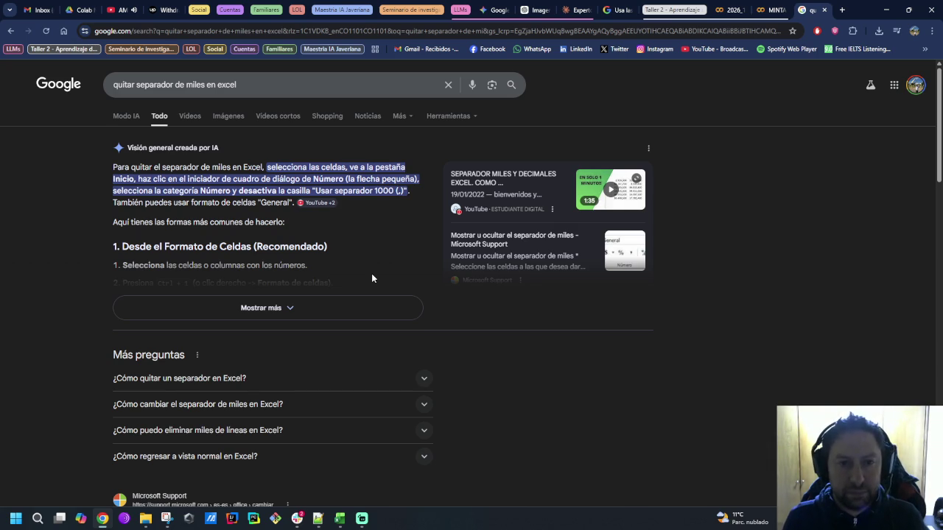
key("alt+Tab")
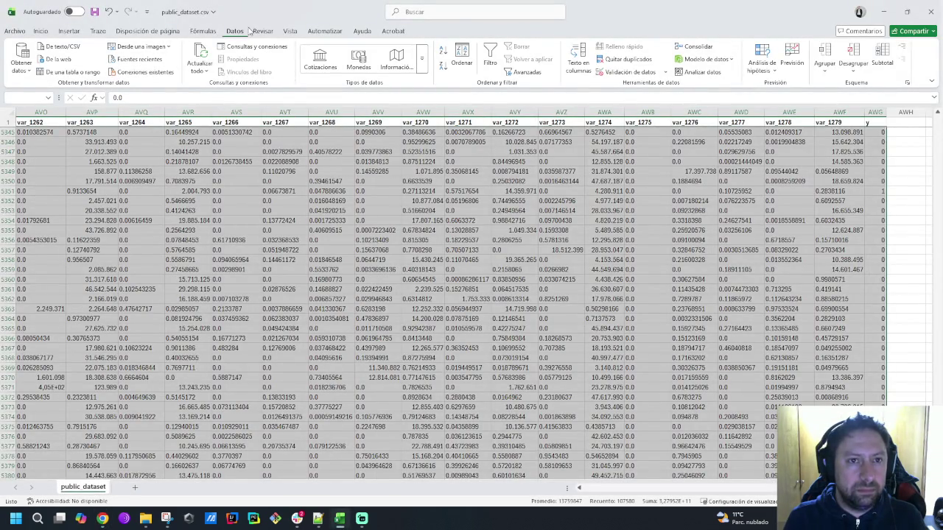
key("alt+Tab")
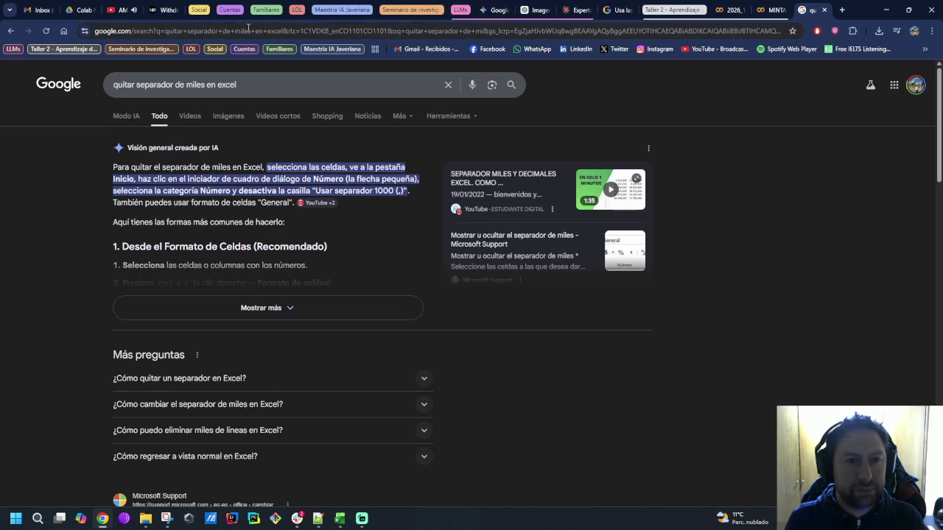
key("alt+Tab")
left_click(40, 31)
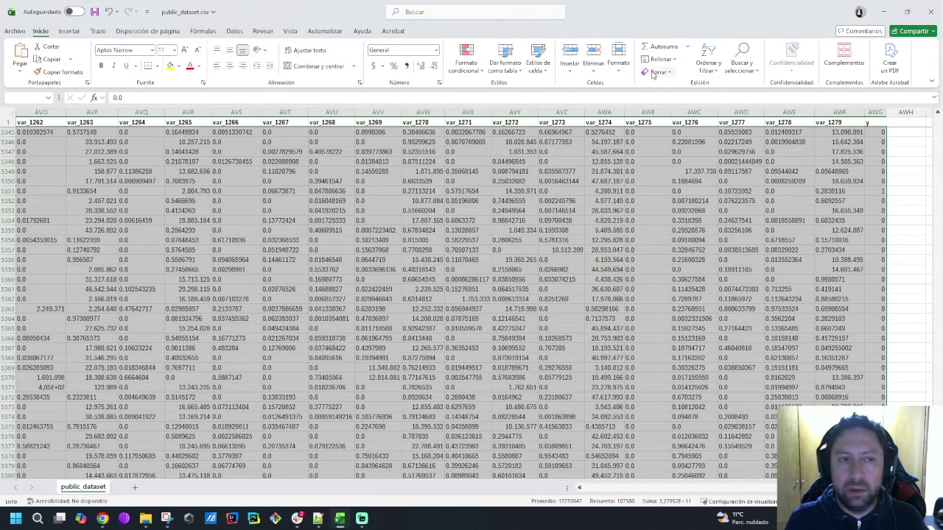
key("alt+Tab")
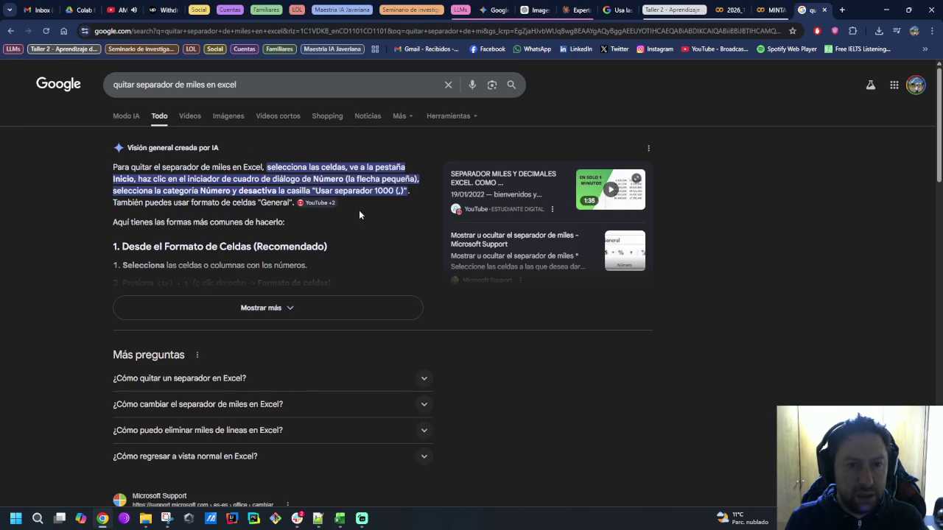
key("alt+Tab")
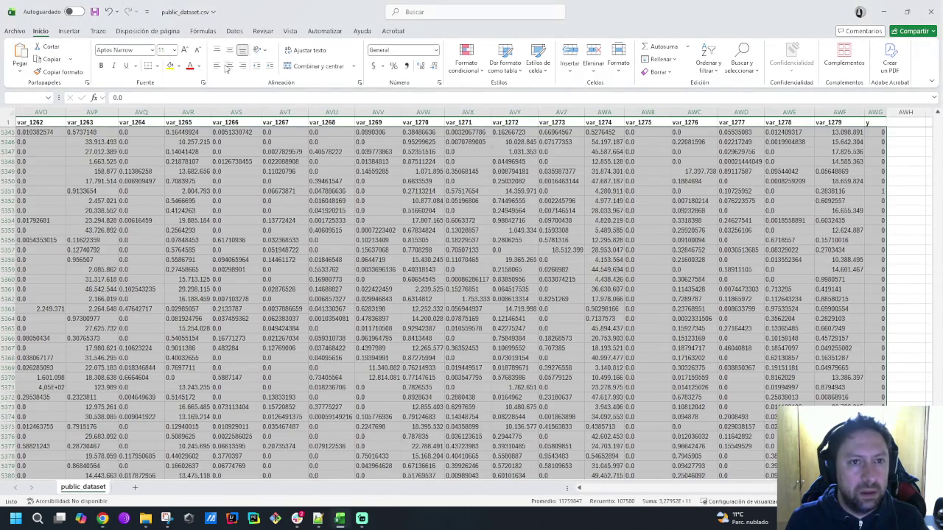
left_click(425, 71)
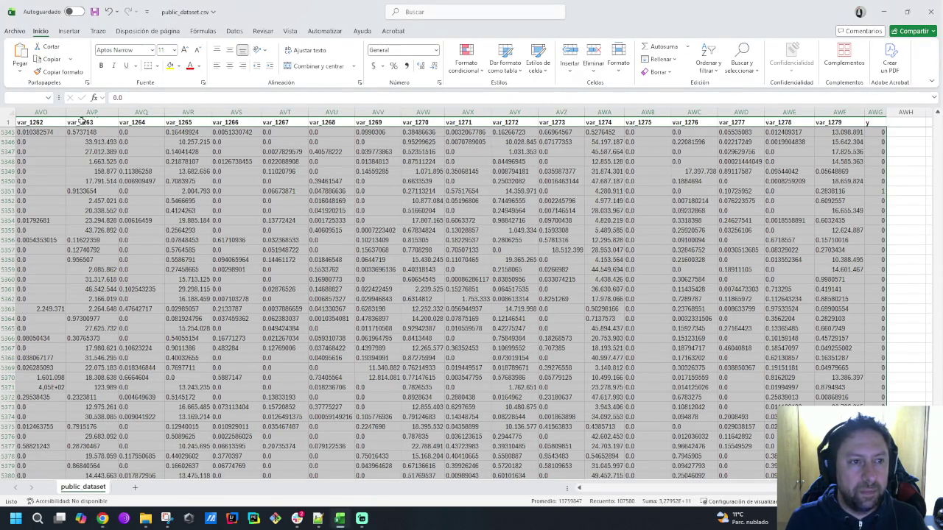
left_click(56, 131)
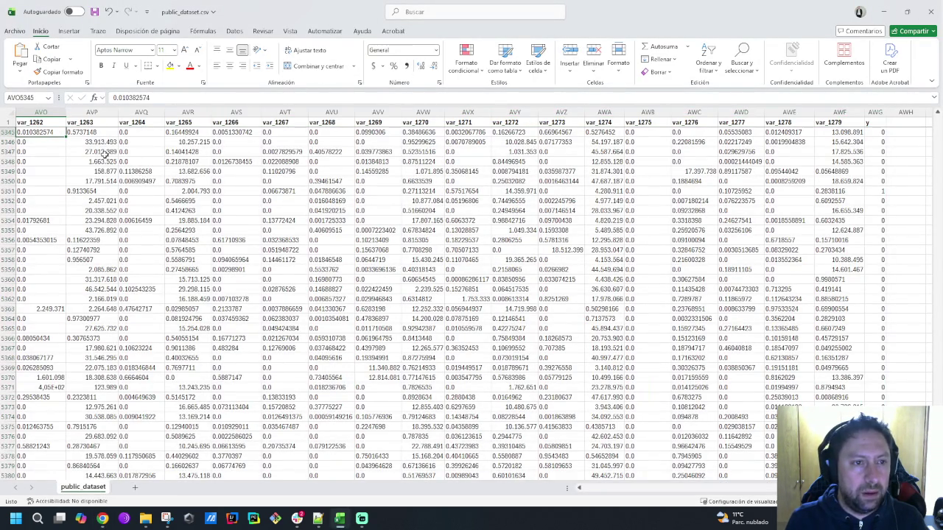
left_click(96, 142)
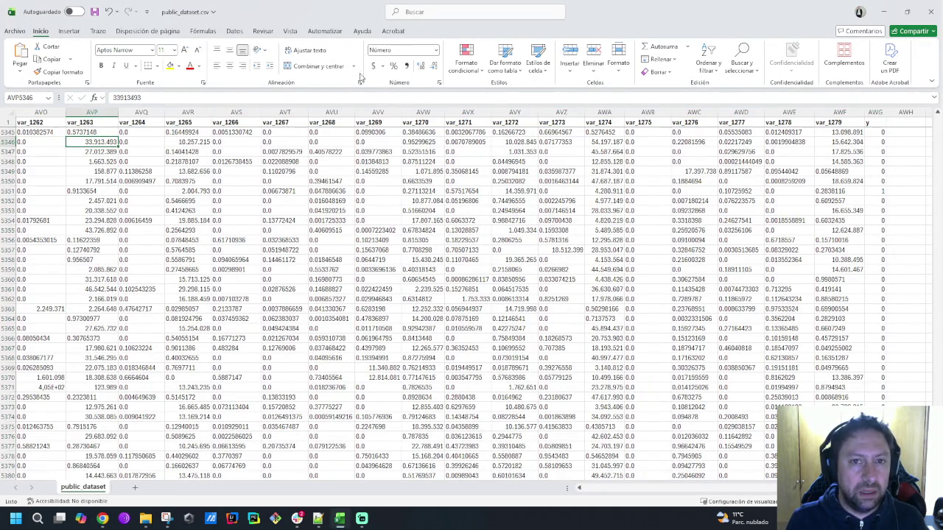
left_click(439, 83)
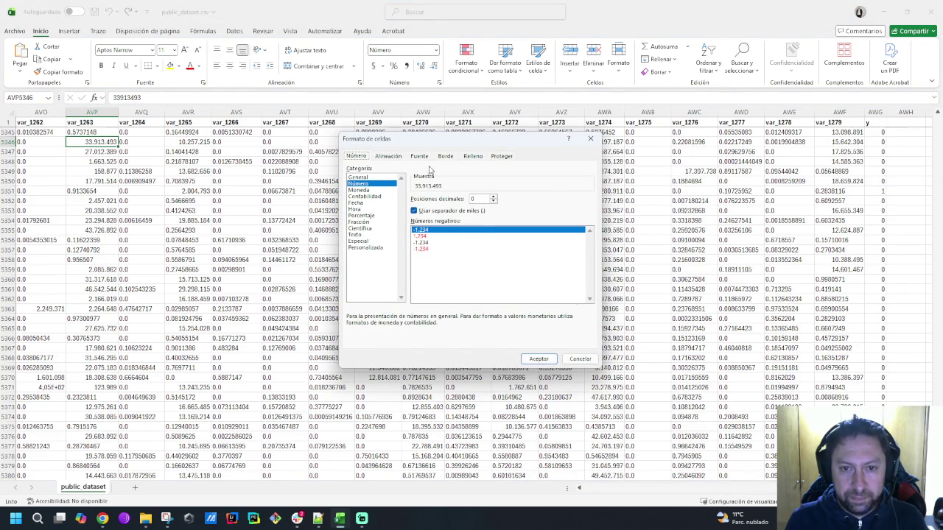
left_click(415, 211)
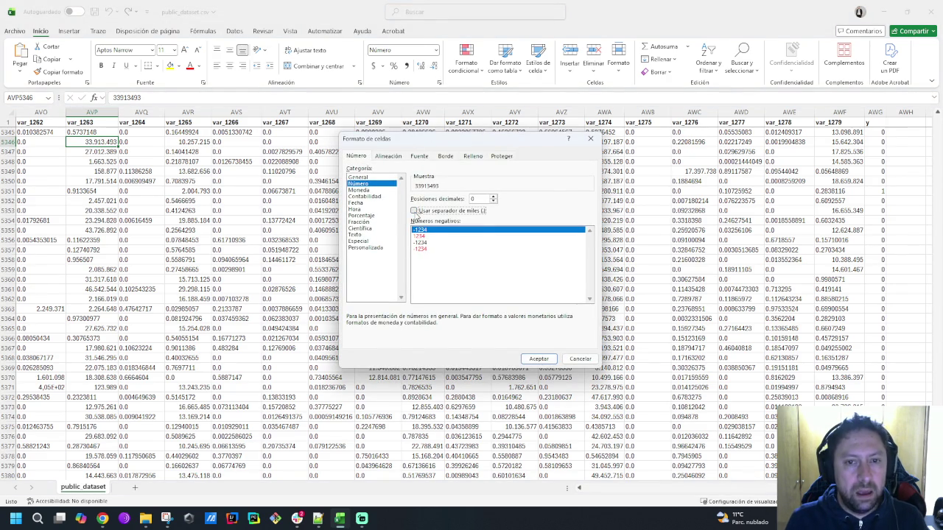
left_click(538, 359)
key("ctrl+z")
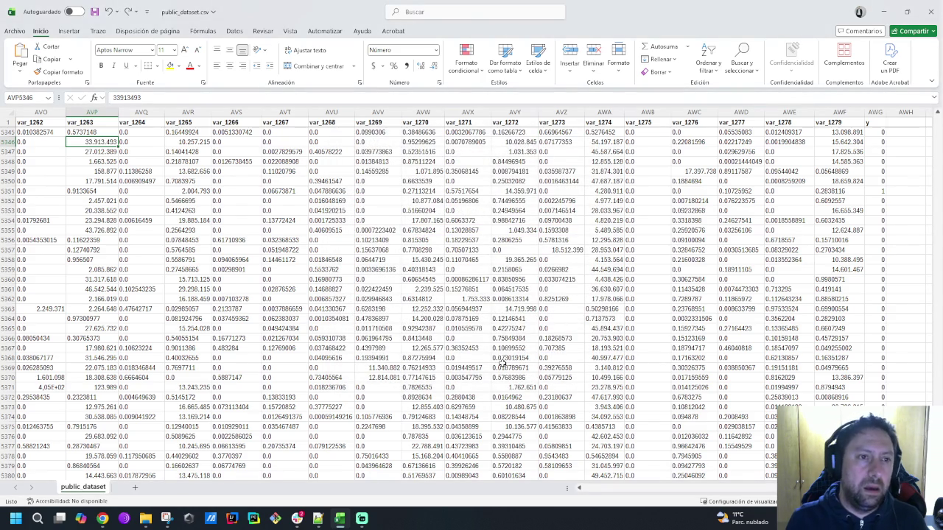
key("Up")
key("Up")
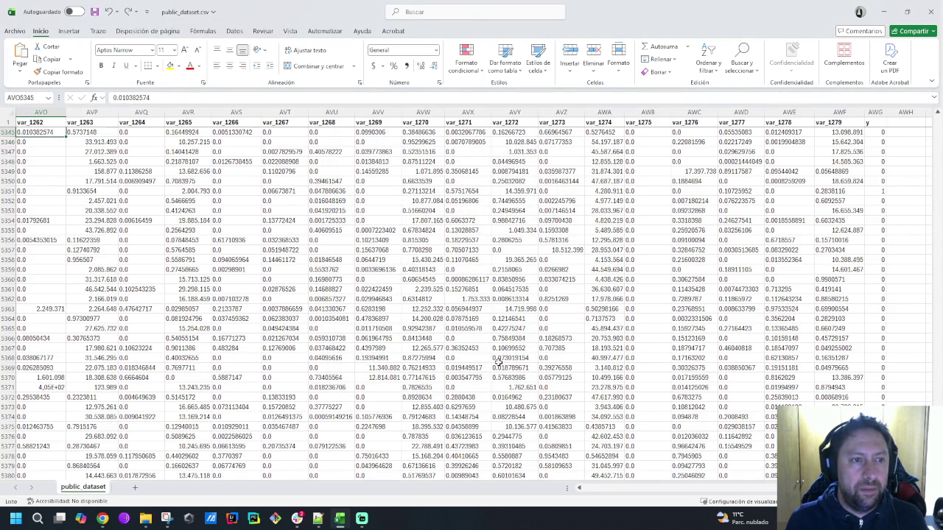
key("Home")
key("ctrl+Home")
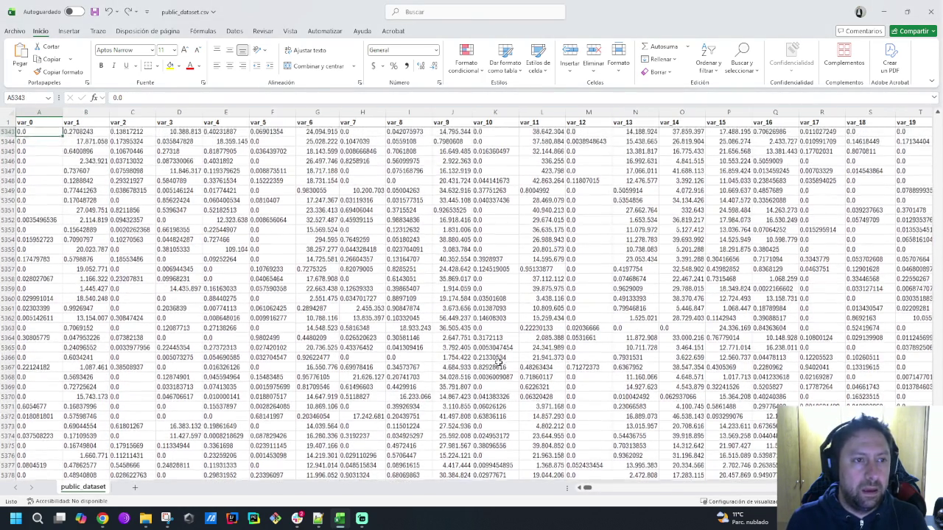
key("Down")
key("ctrl+shift+Right")
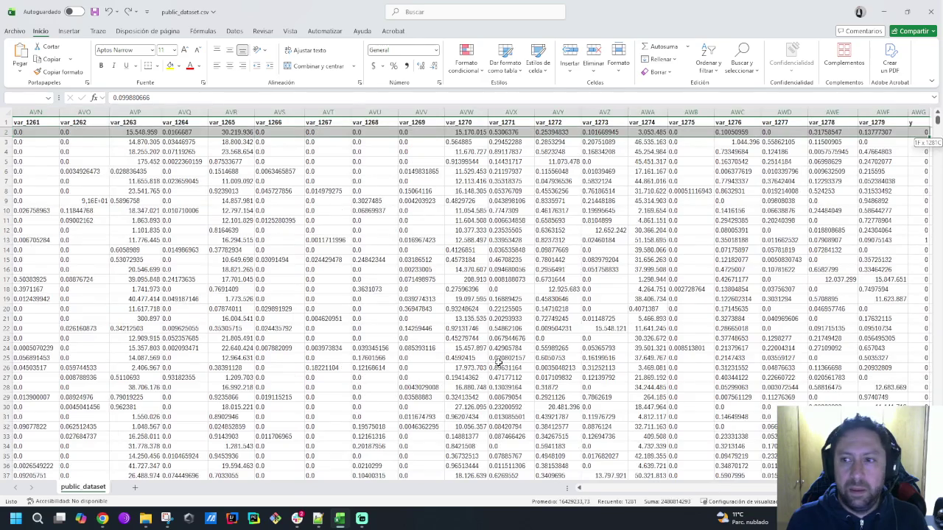
key("ctrl+shift+Down")
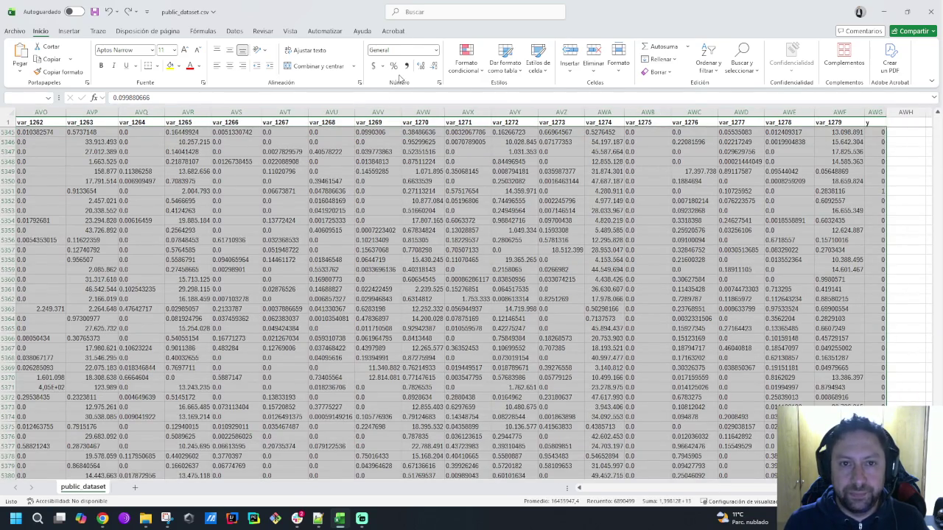
Step: Format the cells as Número without thousands separator, then check values down column AVO
left_click(439, 82)
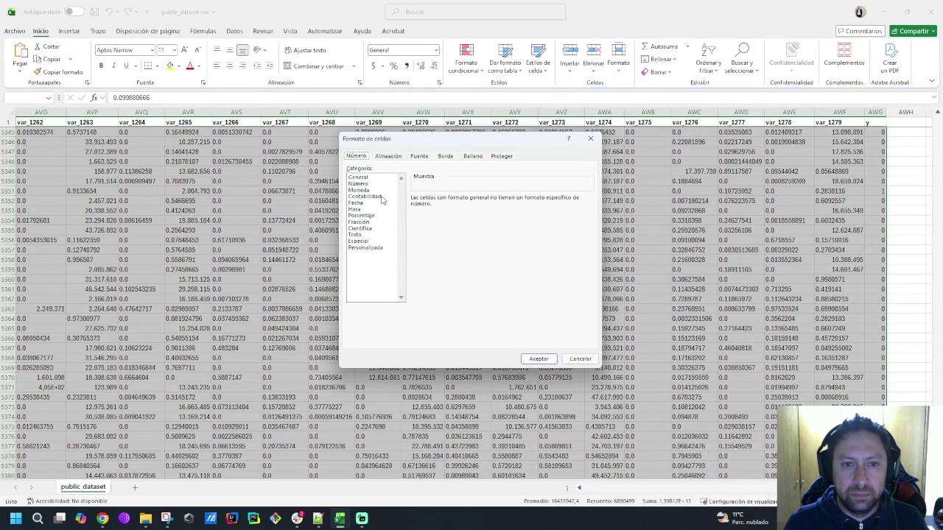
left_click(358, 183)
left_click(414, 210)
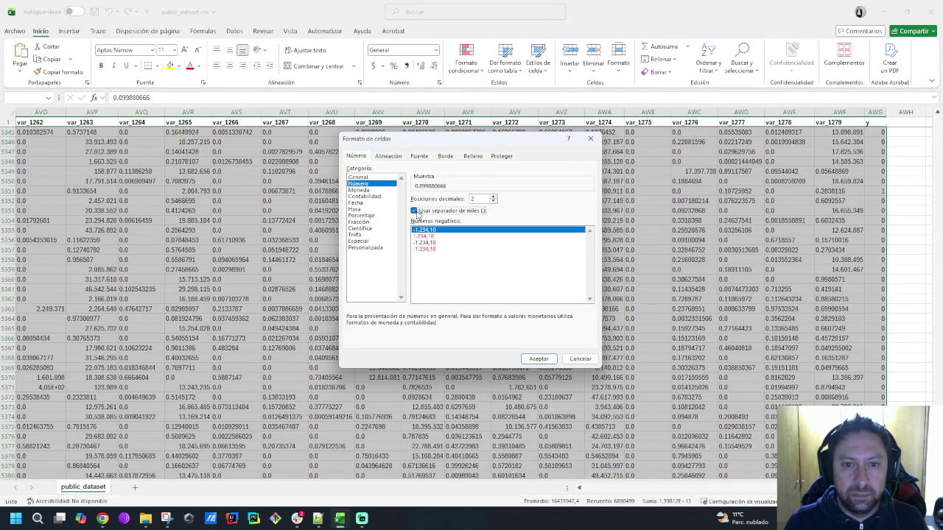
left_click(539, 359)
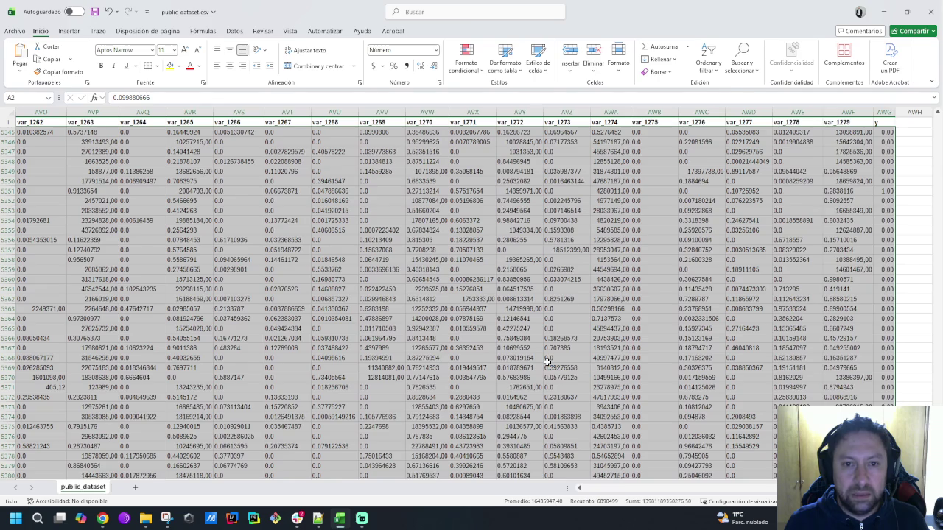
left_click(56, 133)
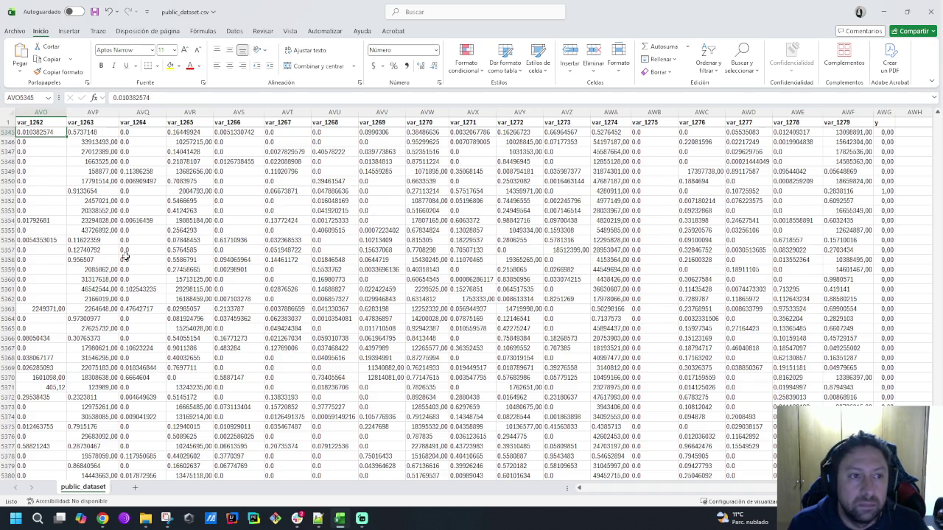
key("Down")
key("Up")
key("Down")
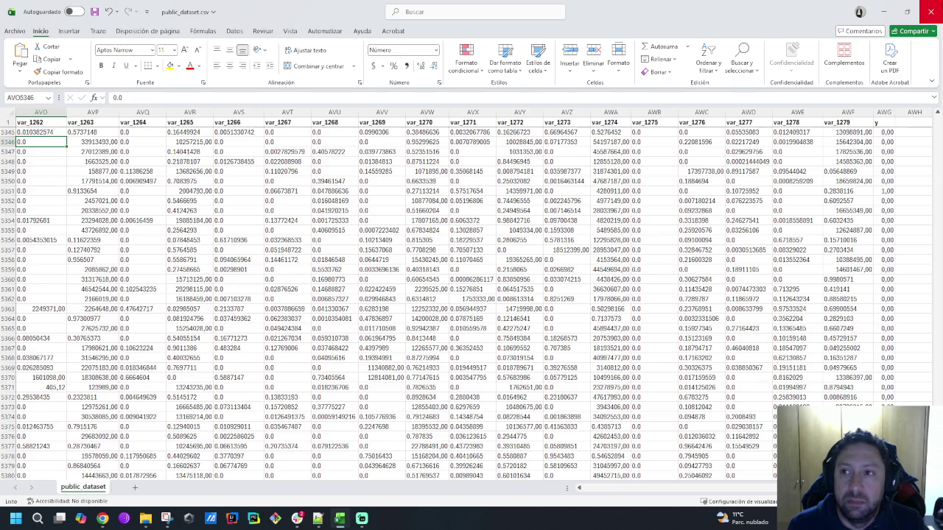
Step: Close the formatted Excel workbook without saving the changes
left_click(932, 11)
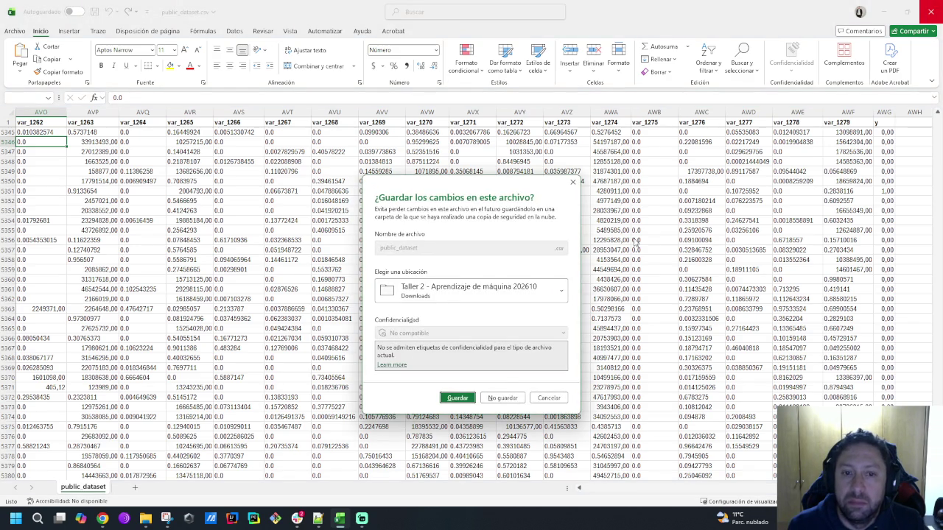
left_click(501, 396)
key("alt+Tab")
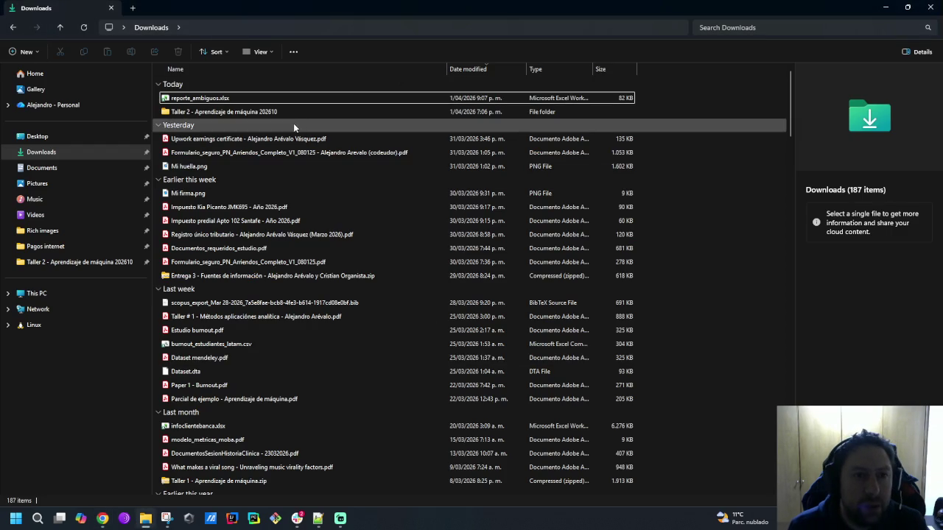
Step: Permanently delete reporte_ambiguos.xlsx, then open public_dataset.csv from the Taller 2 folder
left_click(236, 98)
key("shift+Delete")
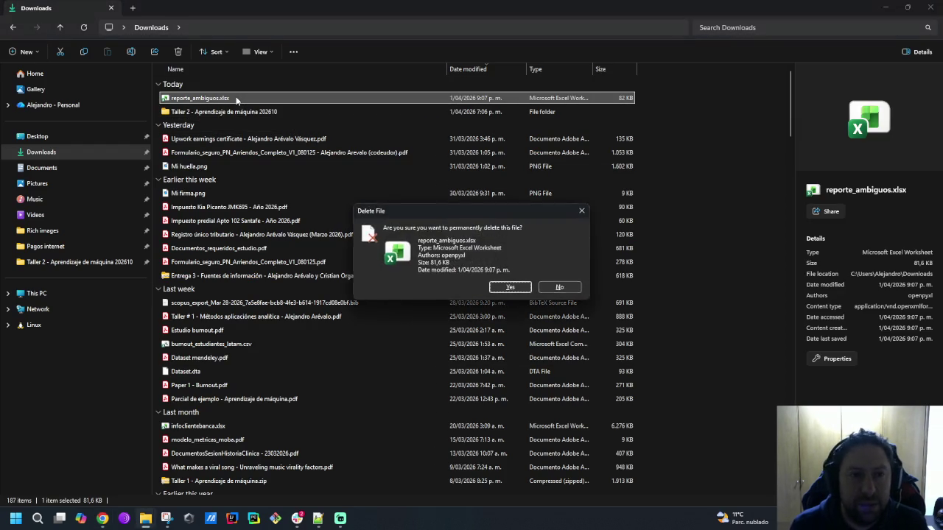
key("Return")
double_click(236, 100)
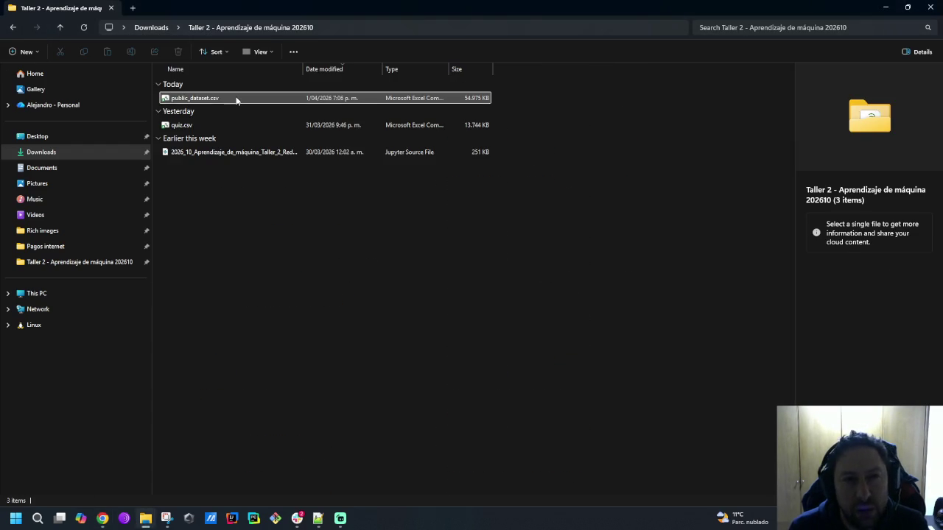
double_click(236, 98)
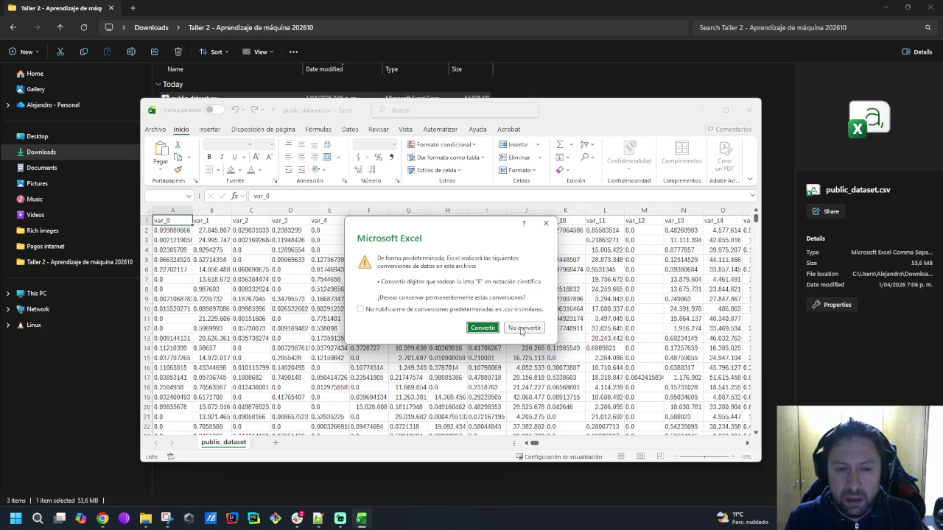
Step: Load public_dataset.csv without converting values, maximize the window, and bold the header row
left_click(522, 328)
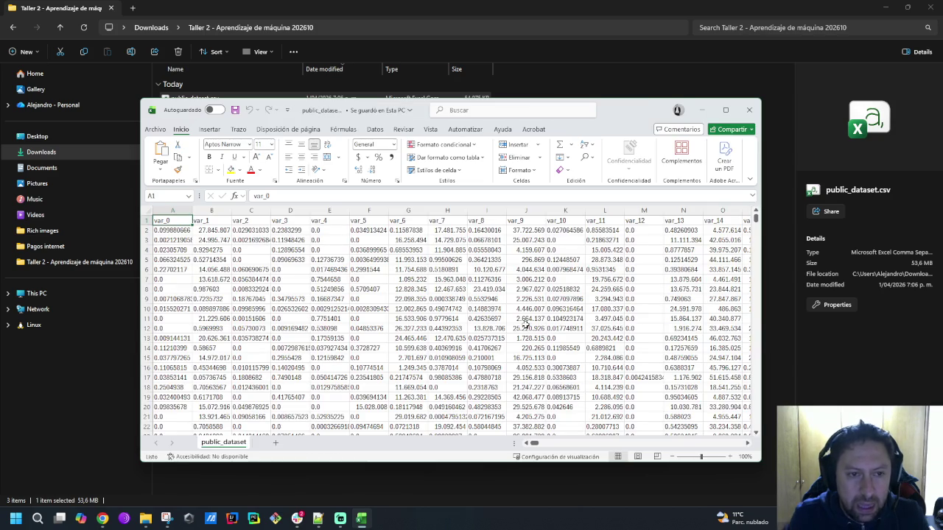
left_click(725, 109)
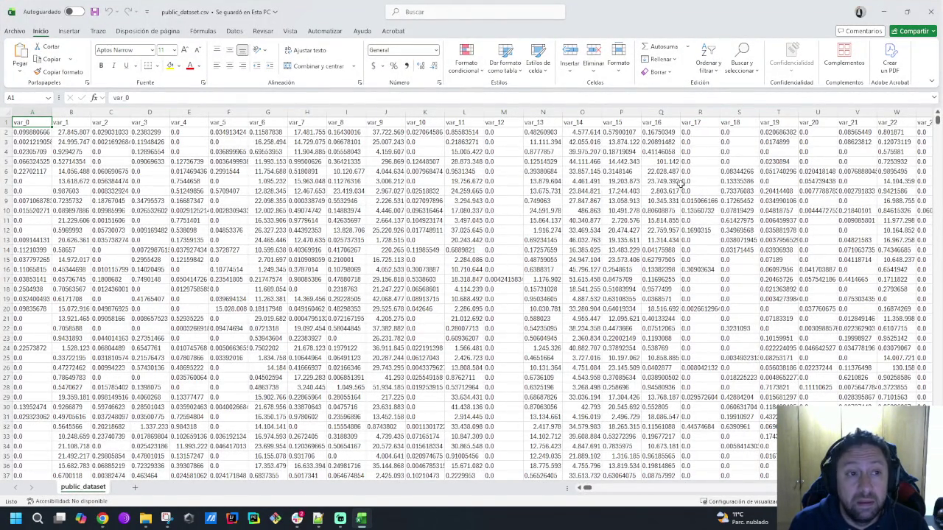
key("ctrl+shift+Right")
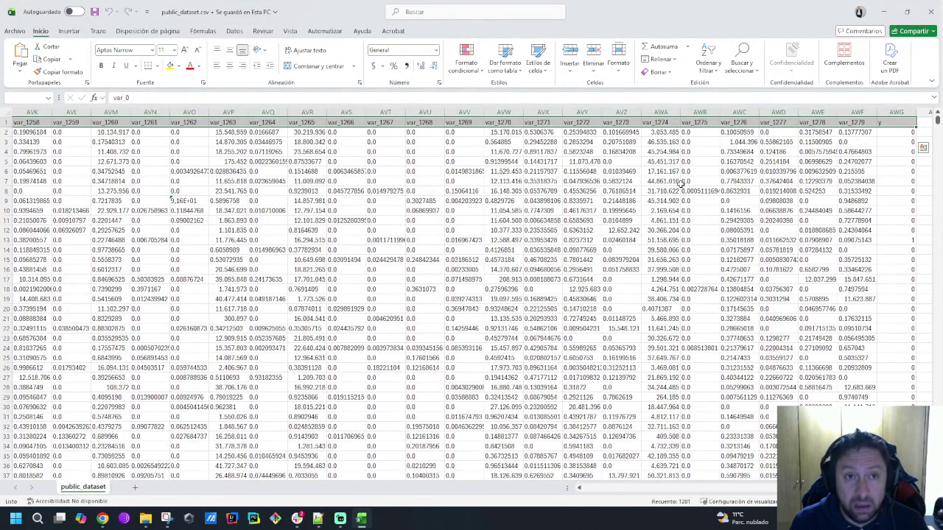
key("ctrl+b")
key("Escape")
key("ctrl+n")
key("ctrl+Home")
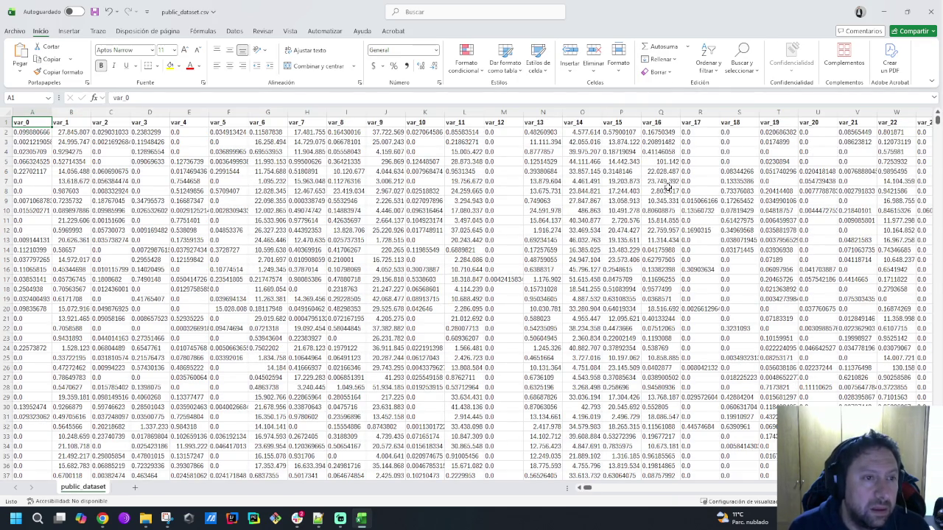
Step: Inspect the raw values across row 2 and down column M, then close without saving
key("Down")
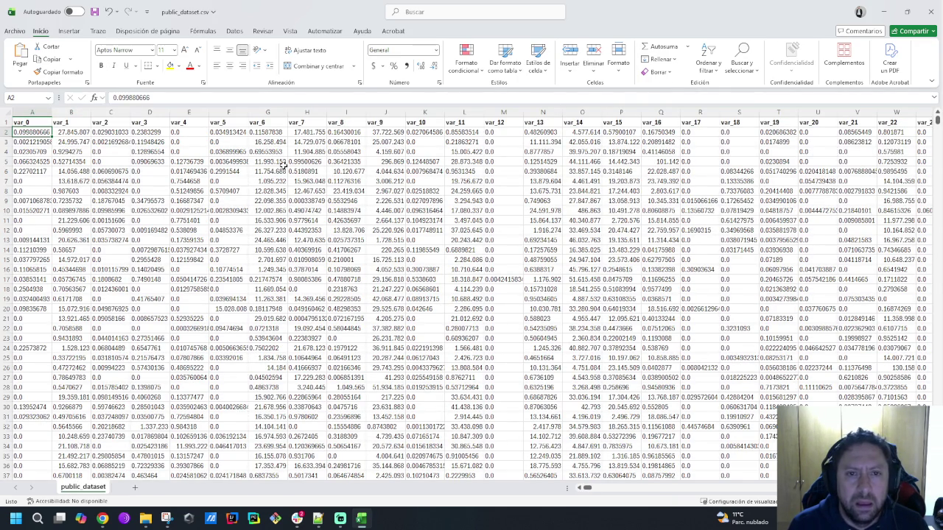
key("Right")
key("Right")
key("Right")
key("Right")
key("Right")
key("Right")
key("Right")
key("Right")
key("Right")
key("Right")
key("Right")
key("Right")
key("Down")
key("Down")
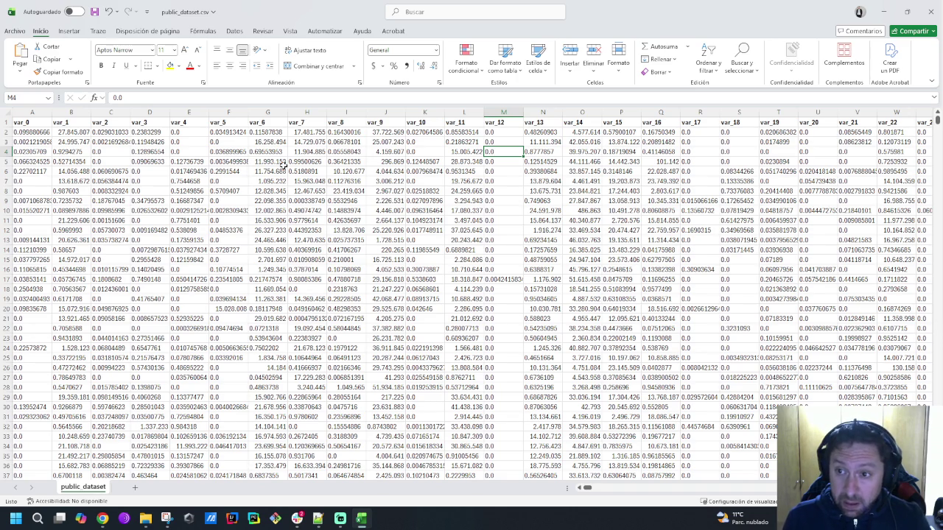
key("Up")
key("Up")
key("Home")
key("ctrl+Right")
key("ctrl+Left")
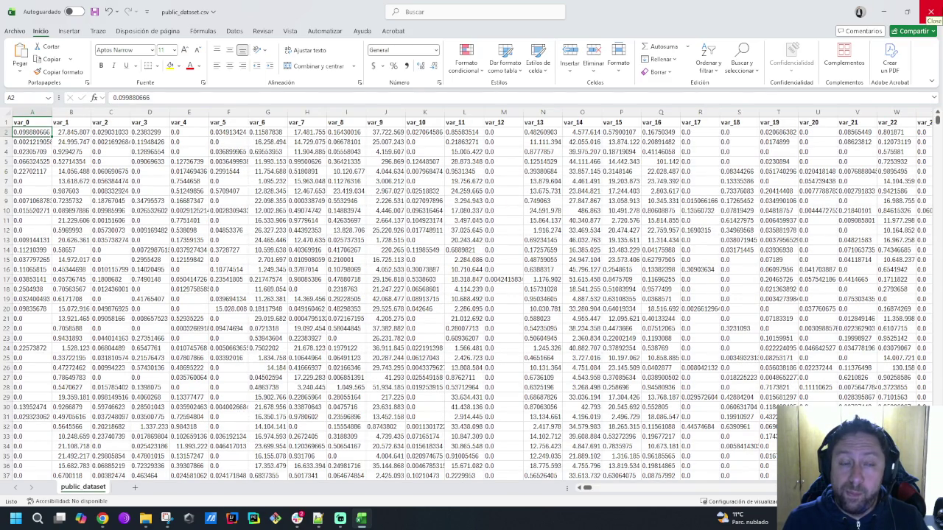
left_click(934, 11)
left_click(504, 396)
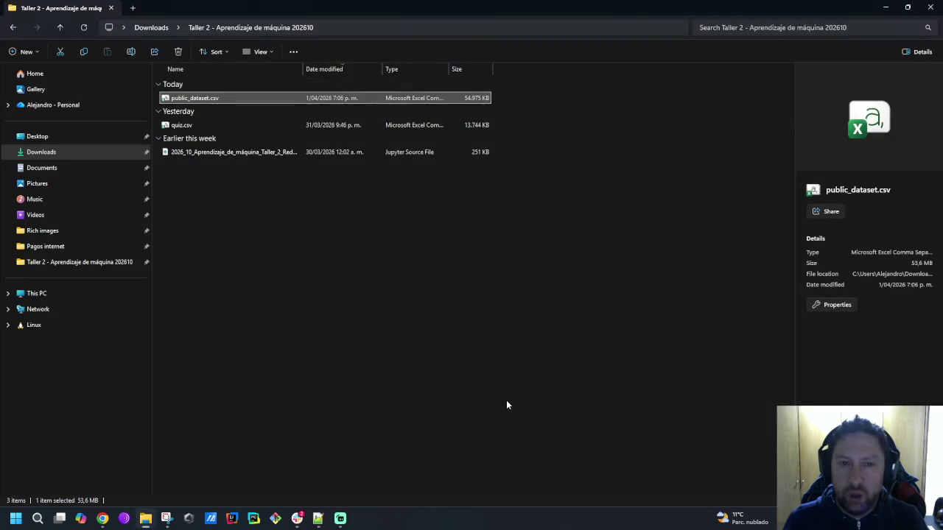
Step: Delete public_dataset.csv from Taller 2, return to Downloads, and bring back the Google results
left_click(225, 152)
left_click(221, 98)
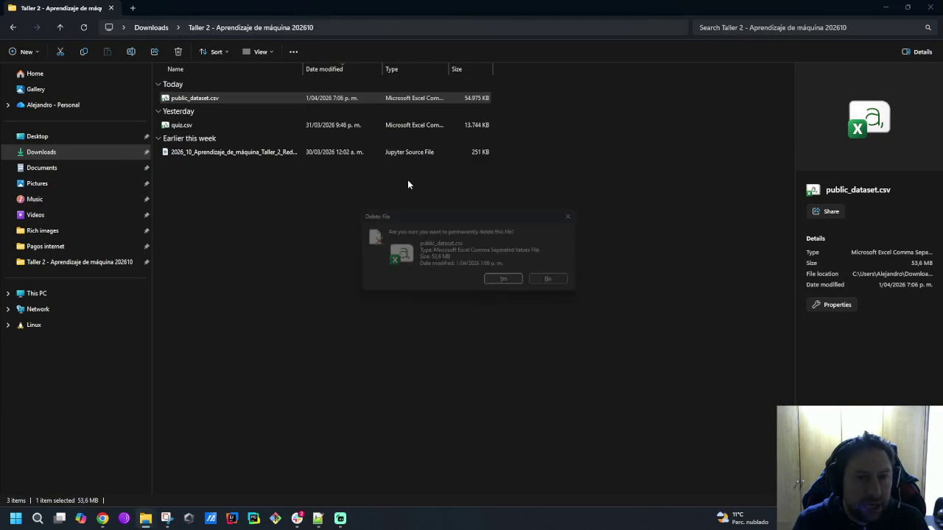
key("Delete")
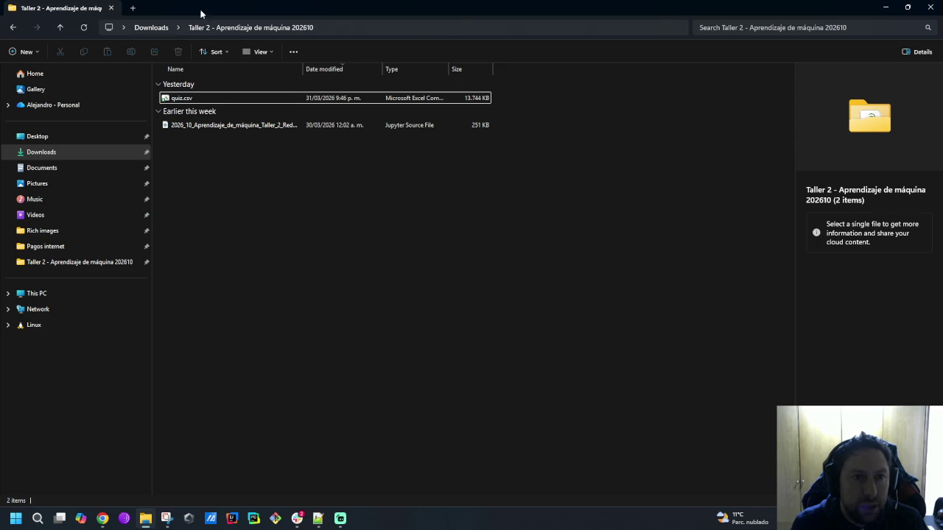
left_click(149, 28)
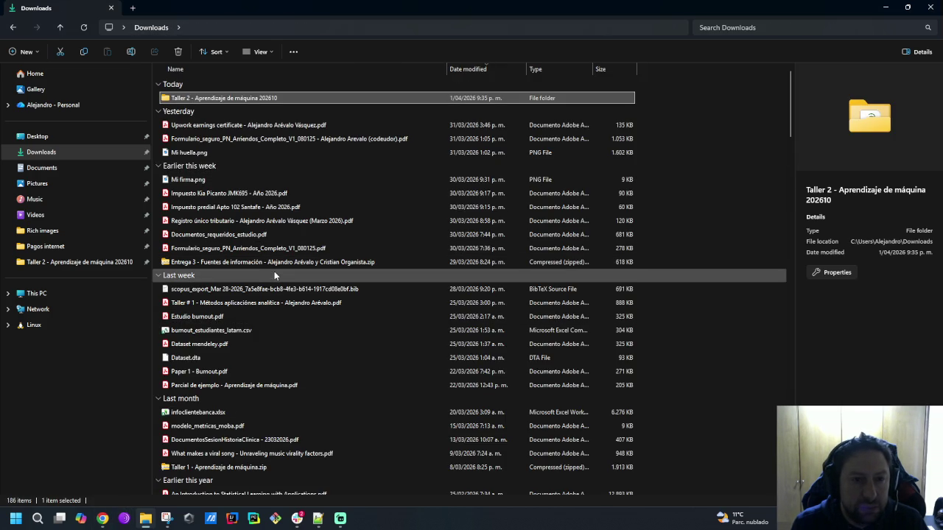
left_click(102, 520)
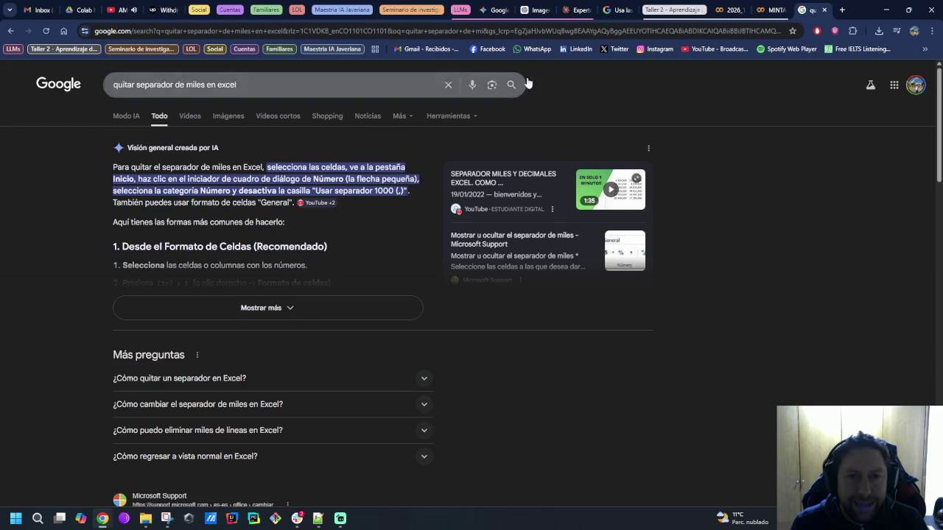
left_click(296, 519)
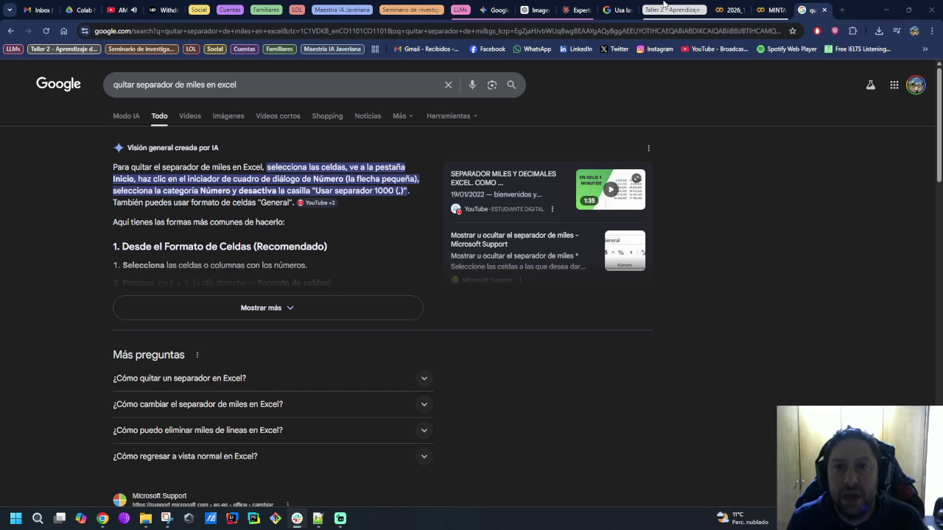
Step: In the Experto en Python chat, draft 'Excel me lo hace de maravilla, pero me gust'
left_click(578, 9)
type("Excel me lo hace de maravilla, pero")
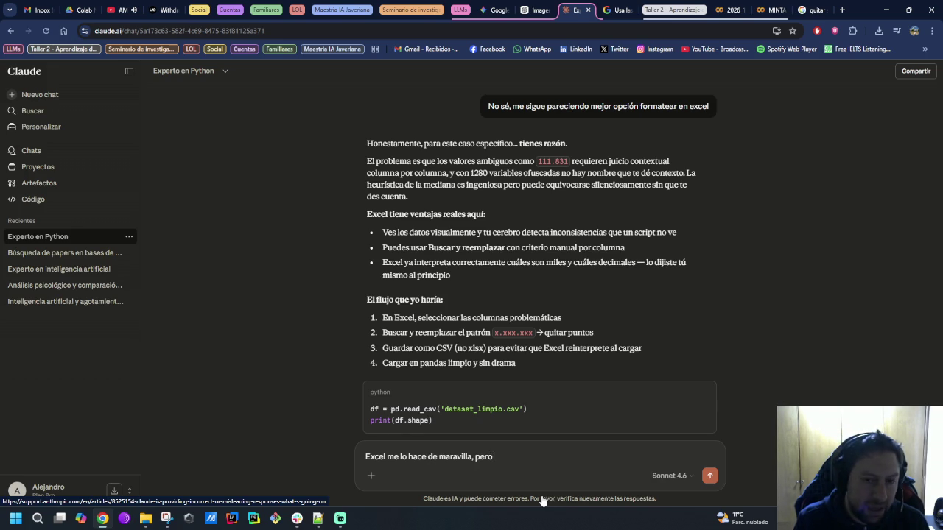